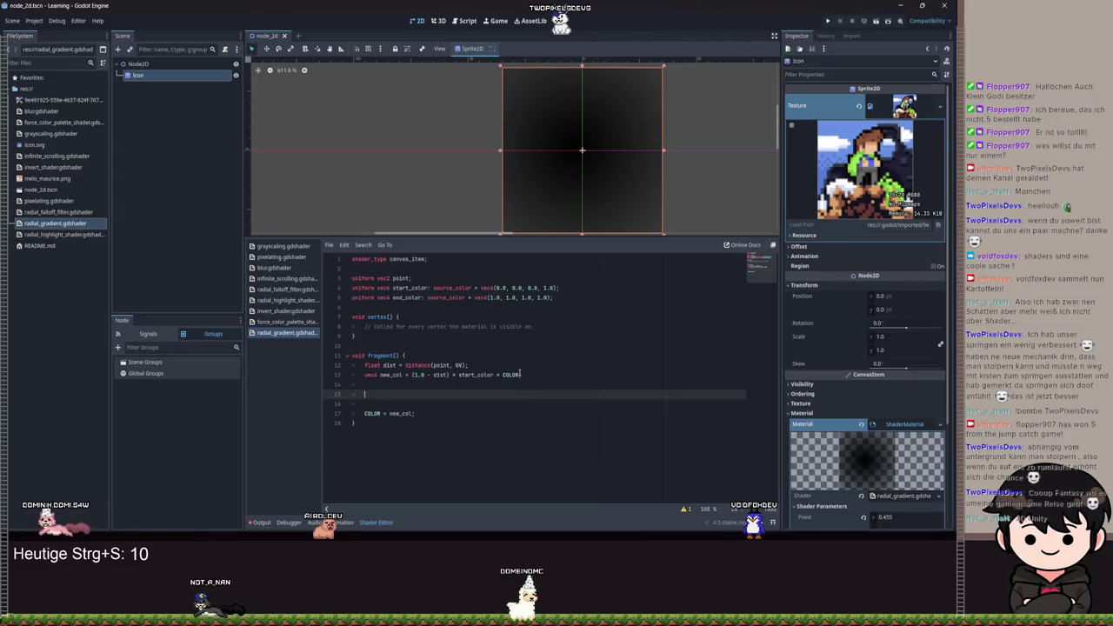
- Append .rgb to start_color on line 13 and save the shader
{"action": "left_click_drag", "start_coordinate": [520, 373], "coordinate": [412, 374]}
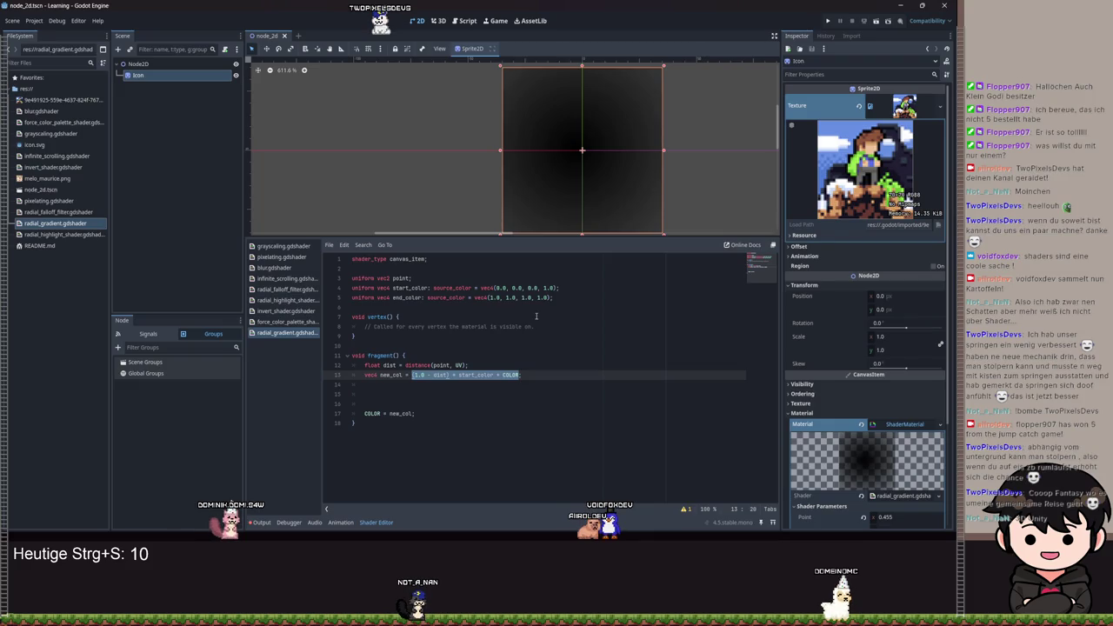
{"action": "left_click", "coordinate": [493, 375]}
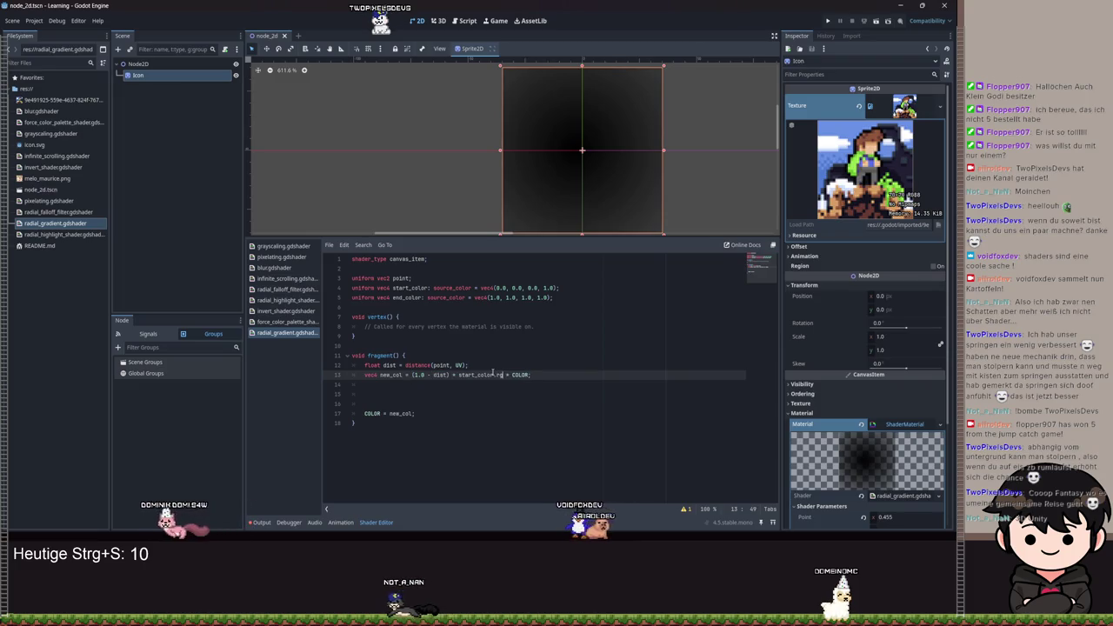
{"action": "type", "text": ".rgb"}
{"action": "key", "text": "End"}
{"action": "key", "text": "BackSpace"}
{"action": "type", "text": ".rgb"}
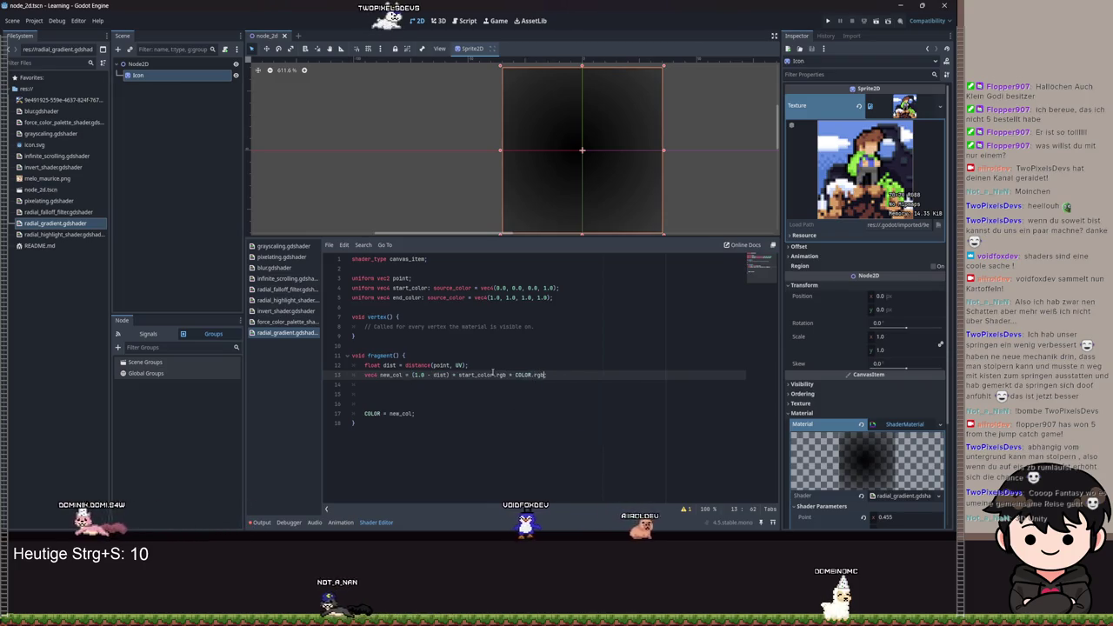
{"action": "type", "text": ";"}
{"action": "key", "text": "ctrl+s"}
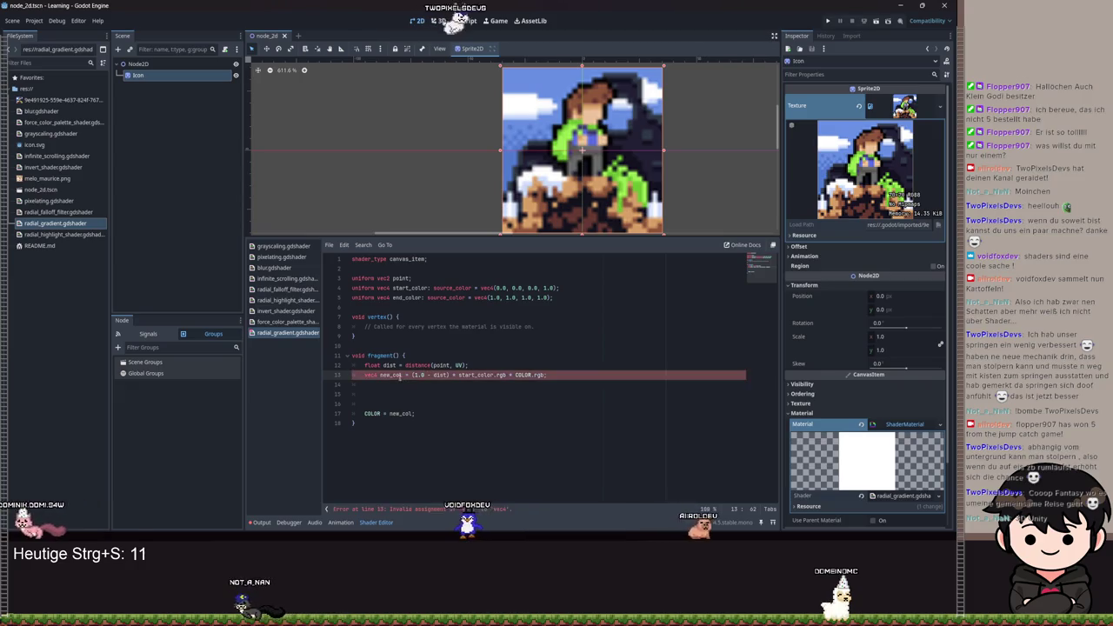
- Change vec4 to vec3 on line 13 and add .rgb on line 17
{"action": "left_click", "coordinate": [376, 375]}
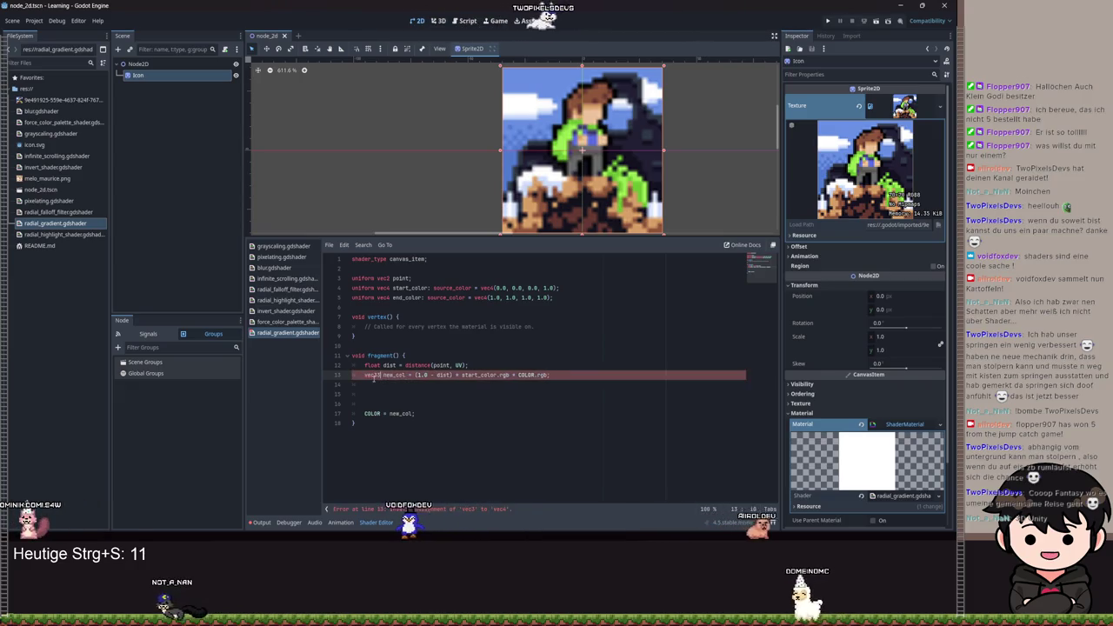
{"action": "key", "text": "BackSpace"}
{"action": "type", "text": "3"}
{"action": "key", "text": "Down"}
{"action": "key", "text": "Down"}
{"action": "key", "text": "Down"}
{"action": "key", "text": "Down"}
{"action": "type", "text": ".rg"}
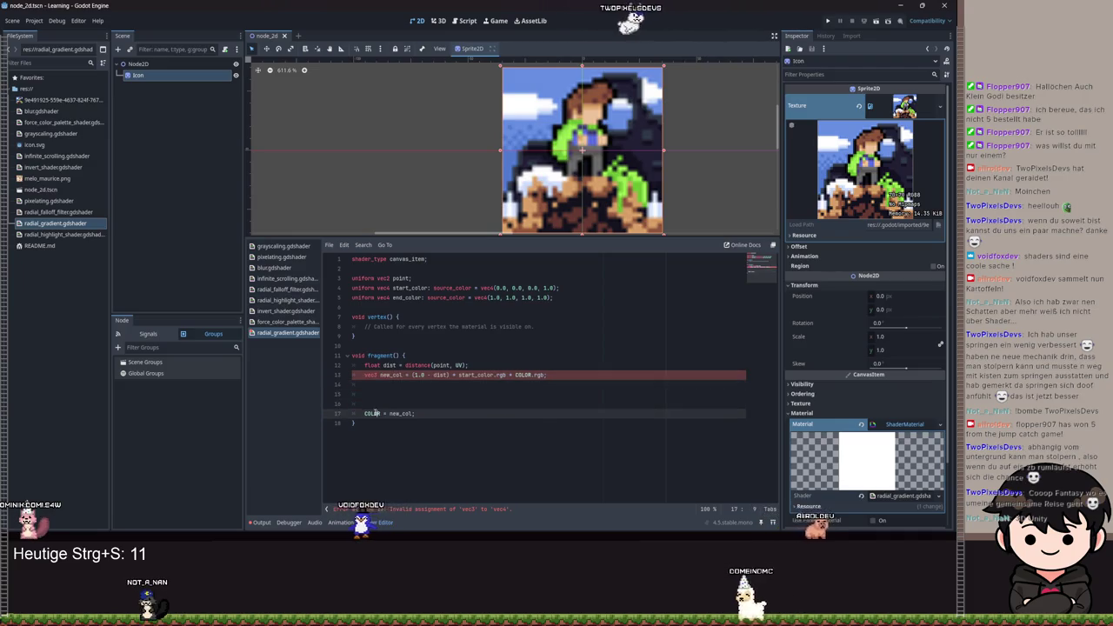
{"action": "type", "text": "b"}
{"action": "key", "text": "End"}
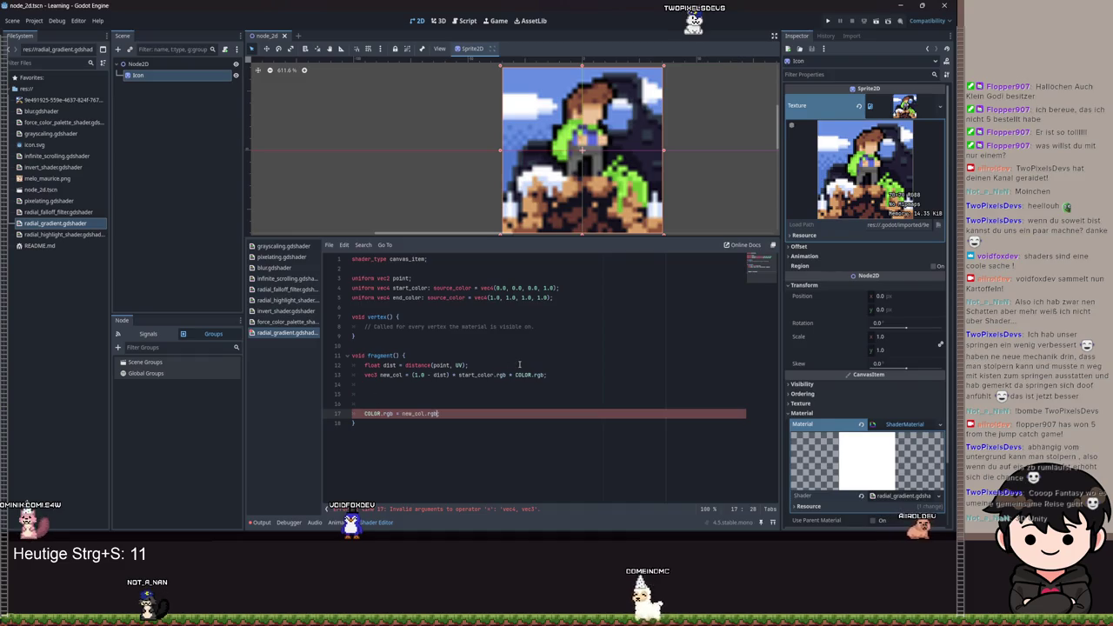
{"action": "type", "text": ";"}
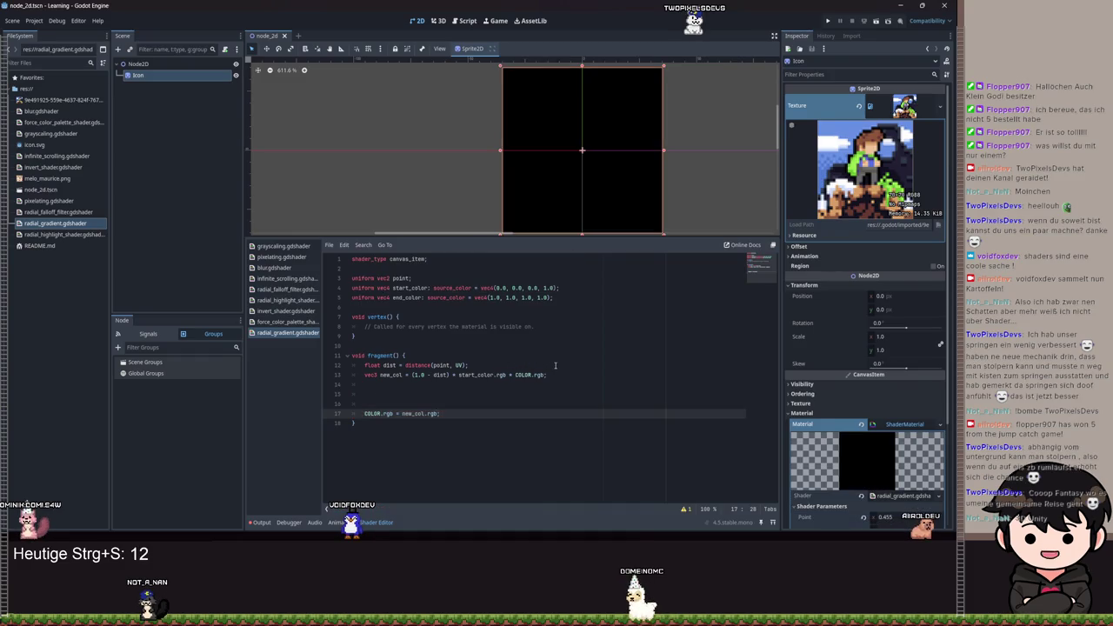
- Try adding instead of multiplying COLOR.rgb, then undo back to the original vec4 line and save
{"action": "left_click", "coordinate": [512, 374]}
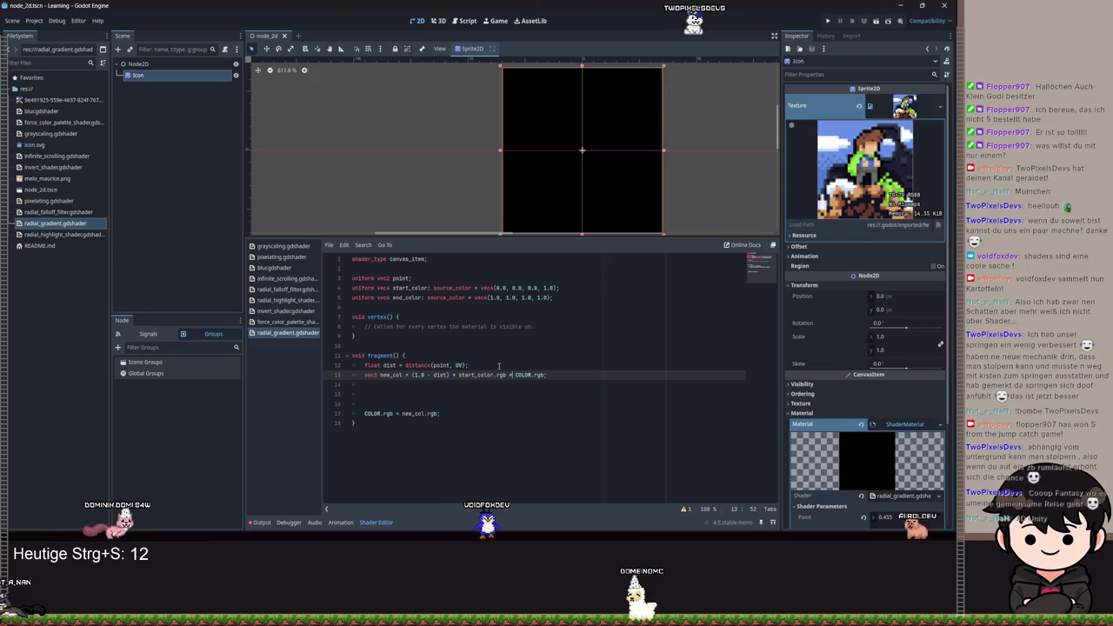
{"action": "key", "text": "BackSpace"}
{"action": "type", "text": "+"}
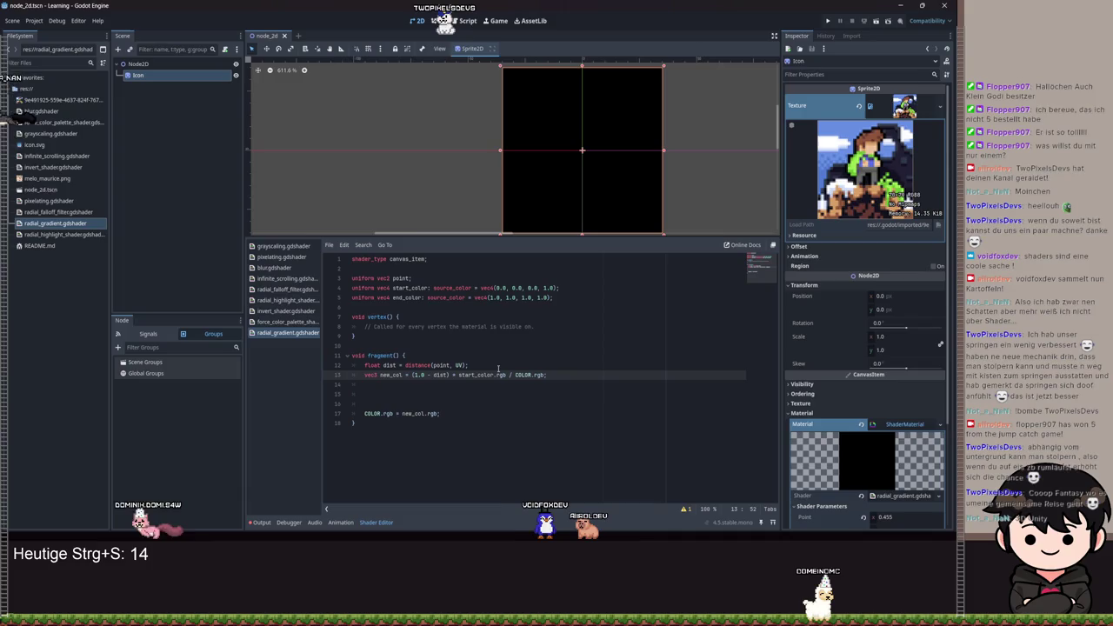
{"action": "key", "text": "ctrl+s"}
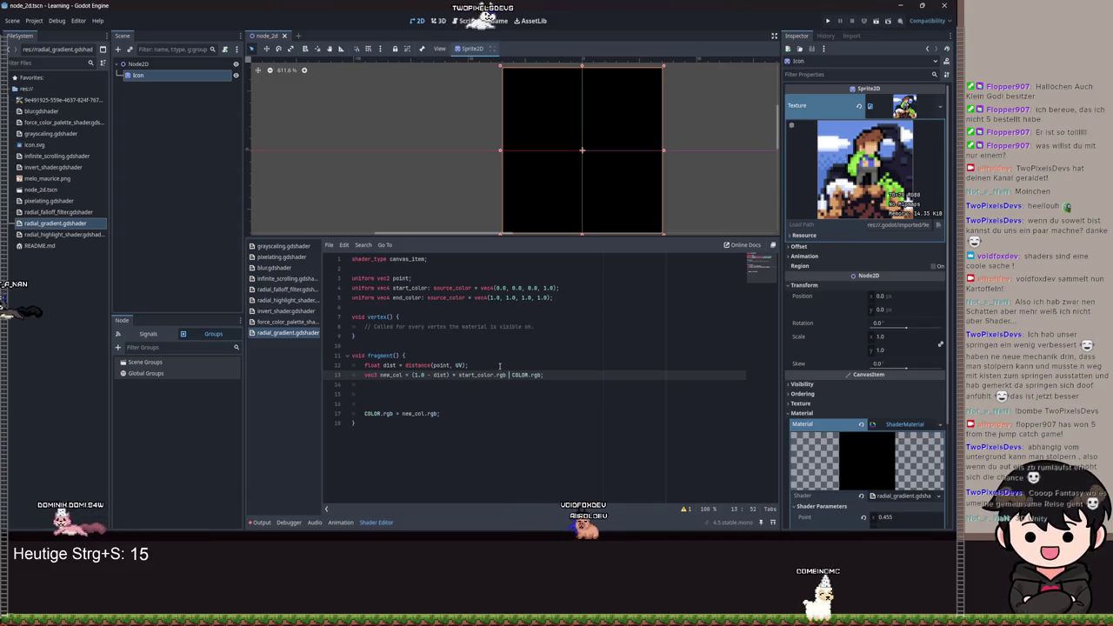
{"action": "key", "text": "ctrl+z"}
{"action": "key", "text": "ctrl+z"}
{"action": "key", "text": "ctrl+shift+z"}
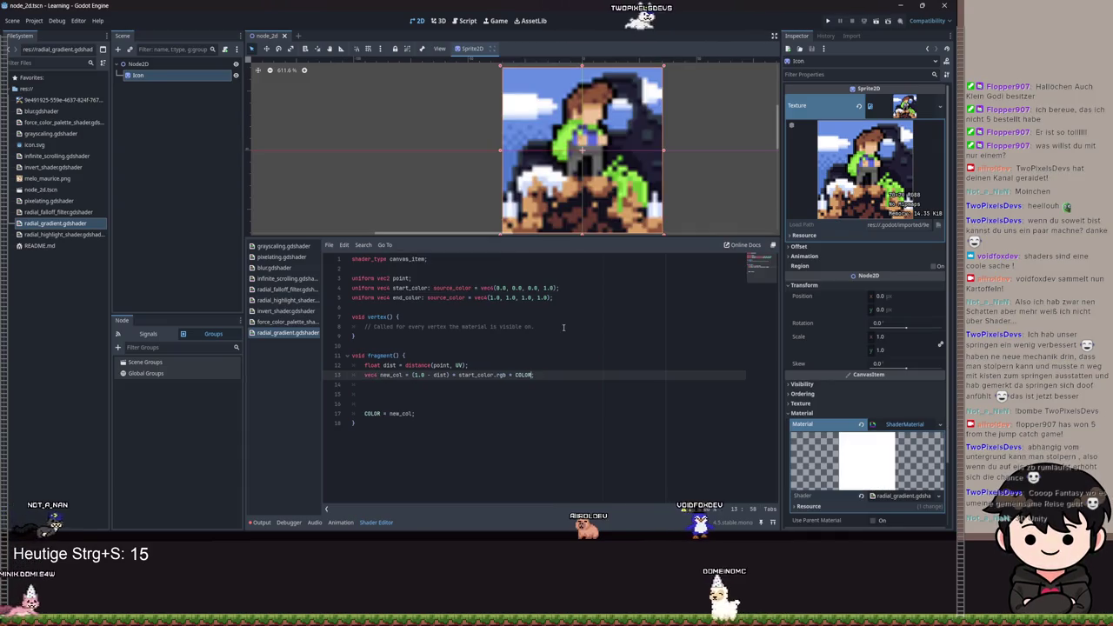
{"action": "key", "text": "ctrl+s"}
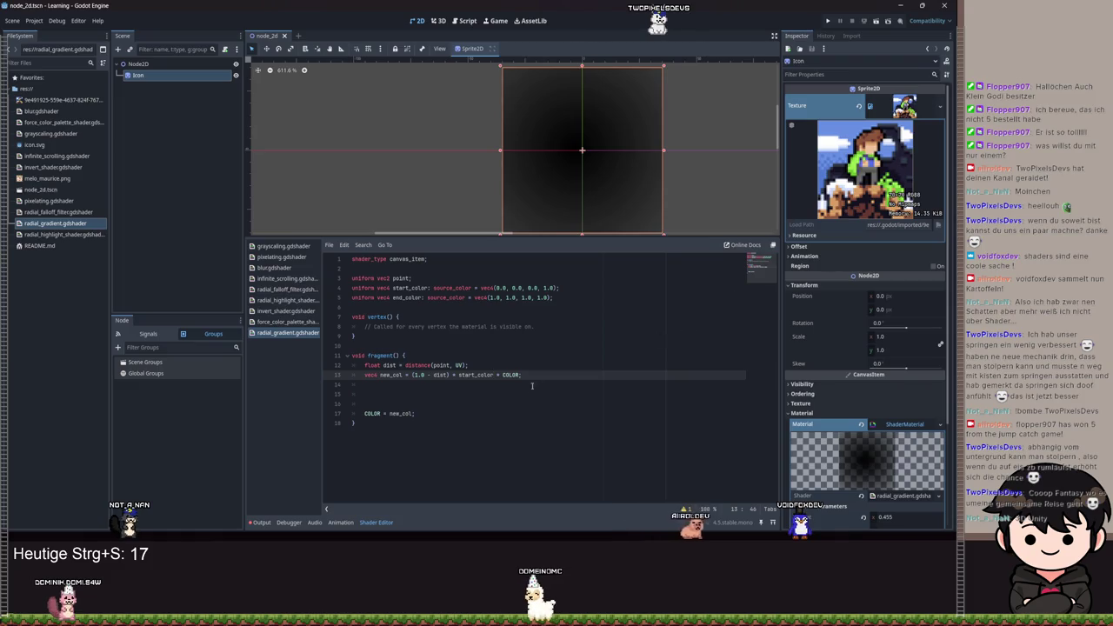
- Look over the uniform declarations and the vertex function lines in the shader code
{"action": "left_click", "coordinate": [431, 365]}
{"action": "left_click", "coordinate": [426, 288]}
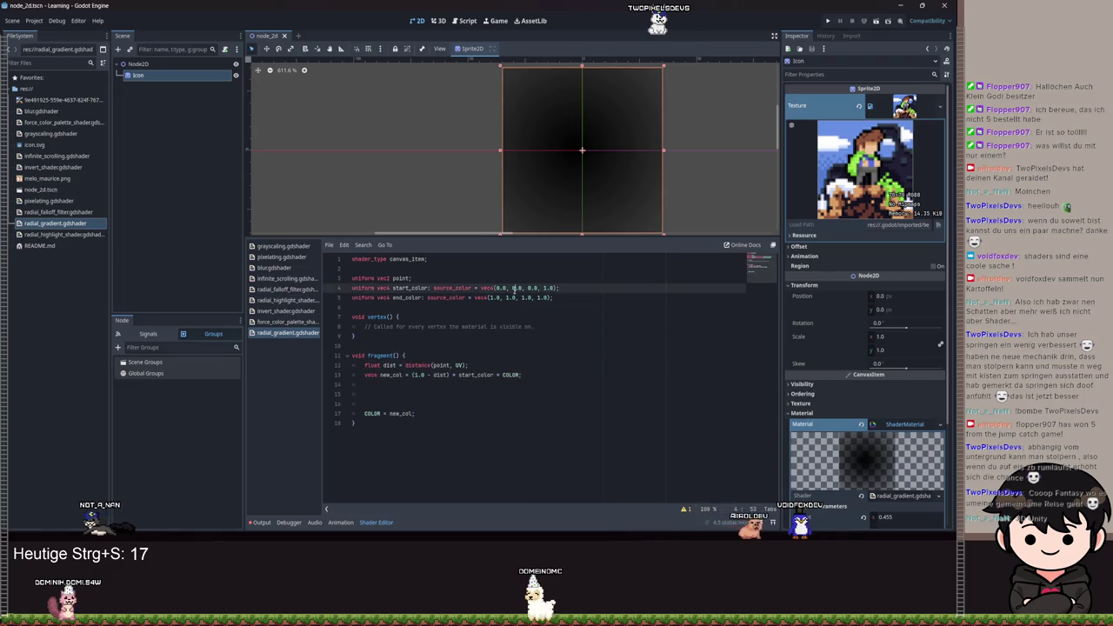
{"action": "left_click_drag", "start_coordinate": [533, 327], "coordinate": [352, 317]}
{"action": "left_click", "coordinate": [424, 343]}
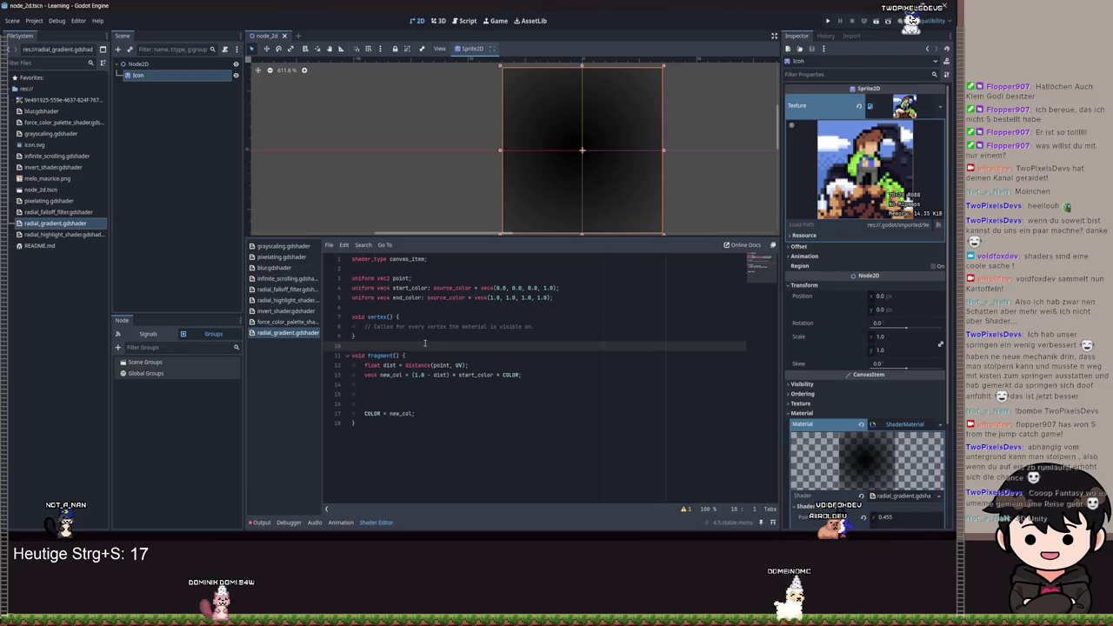
- Set the Point shader parameter's x to about 0.6
{"action": "scroll", "coordinate": [576, 162], "scroll_direction": "up", "scroll_amount": 2}
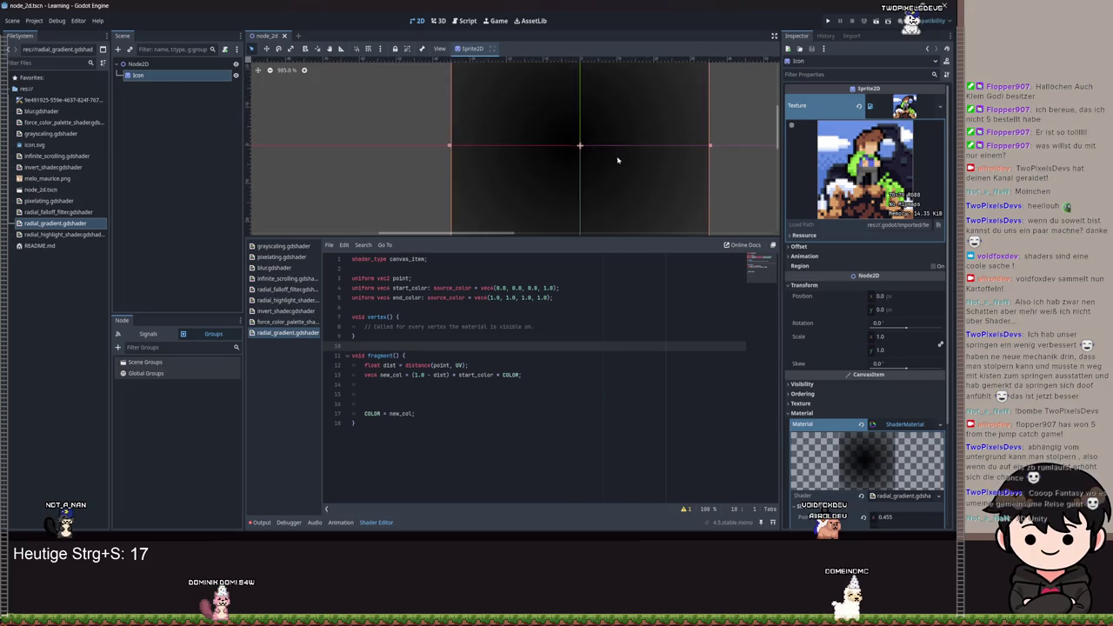
{"action": "scroll", "coordinate": [632, 211], "scroll_direction": "down", "scroll_amount": 2}
{"action": "scroll", "coordinate": [860, 391], "scroll_direction": "down", "scroll_amount": 3}
{"action": "left_click_drag", "start_coordinate": [900, 406], "coordinate": [913, 406]}
{"action": "type", "text": "0"}
{"action": "key", "text": "Tab"}
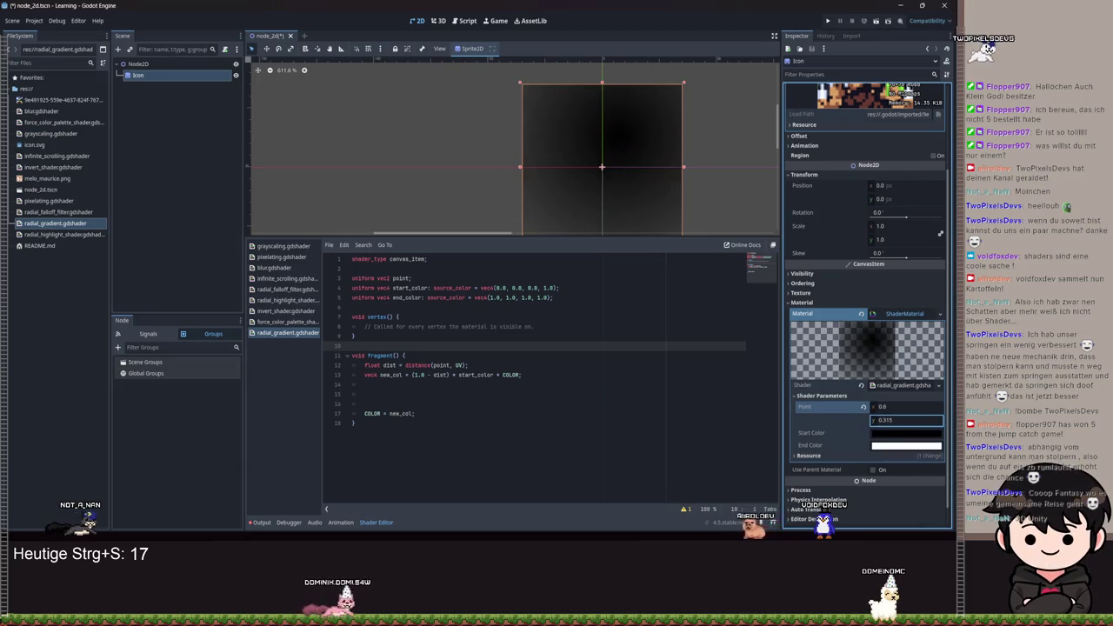
- Enter 0.0051 in the next Point field and make Start Color bright red
{"action": "type", "text": "0.0051"}
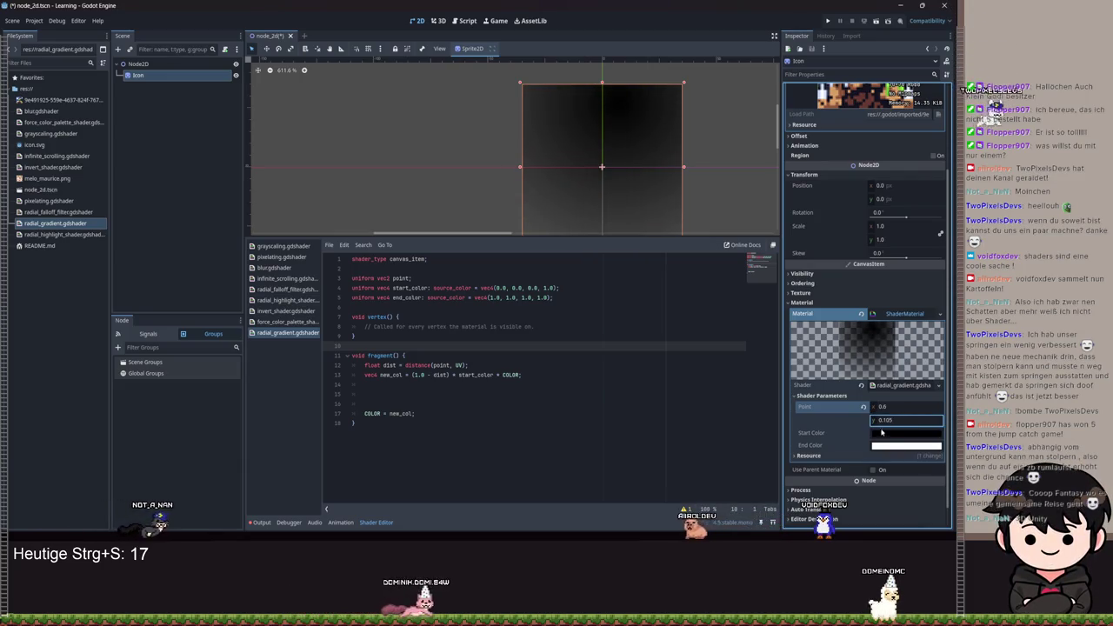
{"action": "left_click", "coordinate": [883, 438]}
{"action": "mouse_move", "coordinate": [852, 324]}
{"action": "left_mouse_down"}
{"action": "mouse_move", "coordinate": [917, 330]}
{"action": "mouse_move", "coordinate": [851, 330]}
{"action": "mouse_move", "coordinate": [914, 330]}
{"action": "mouse_move", "coordinate": [881, 348]}
{"action": "mouse_move", "coordinate": [919, 323]}
{"action": "mouse_move", "coordinate": [912, 337]}
{"action": "mouse_move", "coordinate": [852, 337]}
{"action": "mouse_move", "coordinate": [850, 326]}
{"action": "mouse_move", "coordinate": [953, 339]}
{"action": "mouse_move", "coordinate": [852, 344]}
{"action": "mouse_move", "coordinate": [922, 348]}
{"action": "left_mouse_up"}
{"action": "left_click", "coordinate": [905, 325]}
{"action": "left_click_drag", "start_coordinate": [352, 346], "coordinate": [493, 375]}
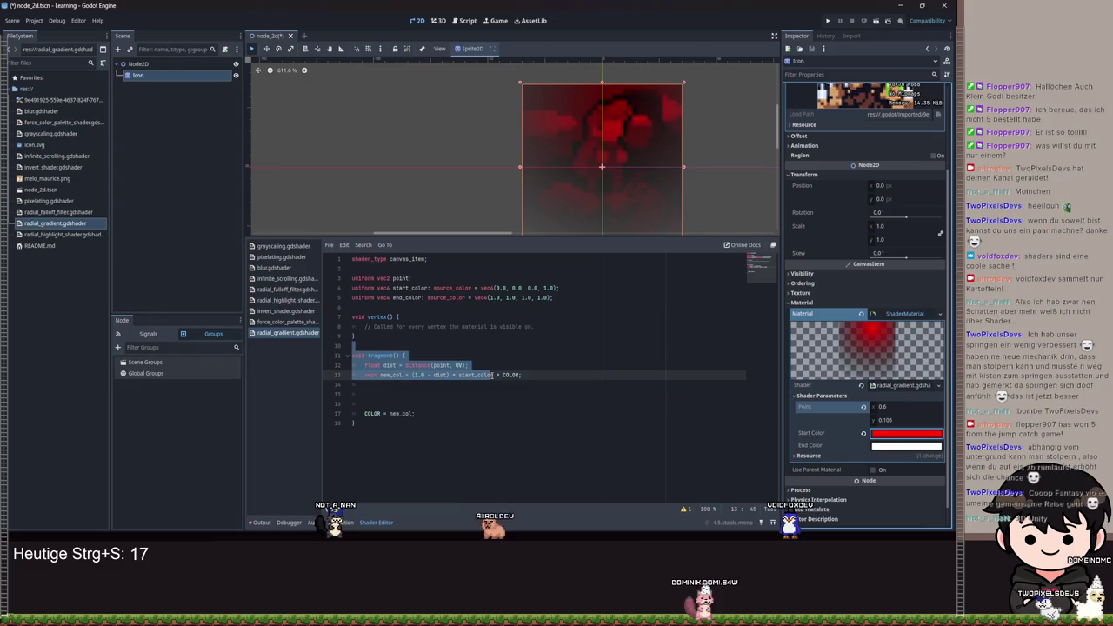
{"action": "left_click", "coordinate": [563, 375]}
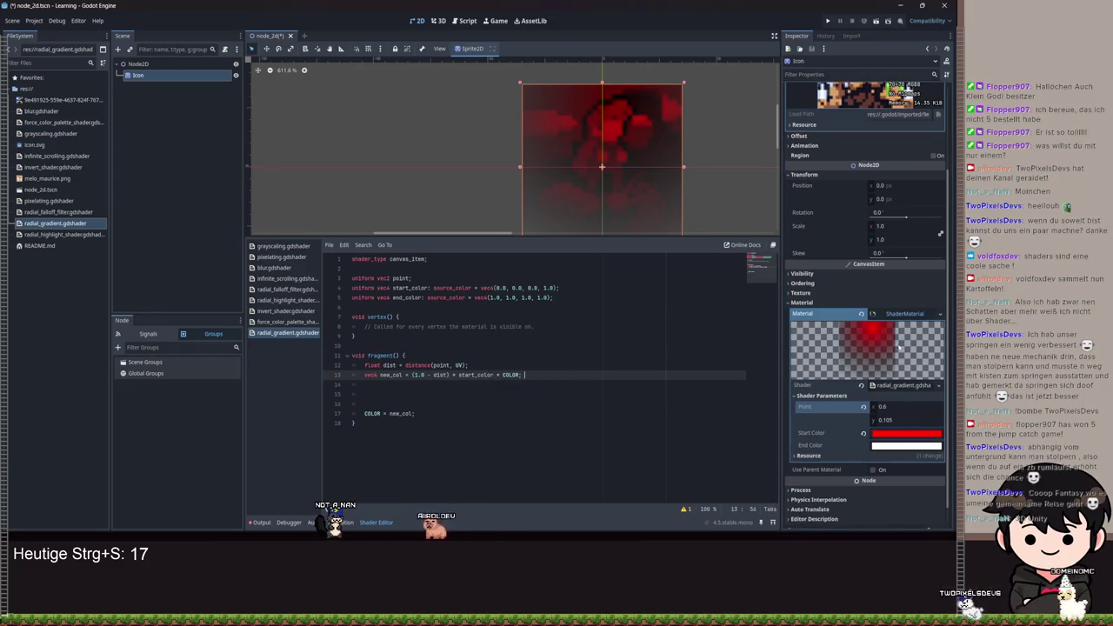
- Move the Point parameter to x 0.7, y 0.4 so the red spot shifts right
{"action": "scroll", "coordinate": [666, 210], "scroll_direction": "down", "scroll_amount": 1}
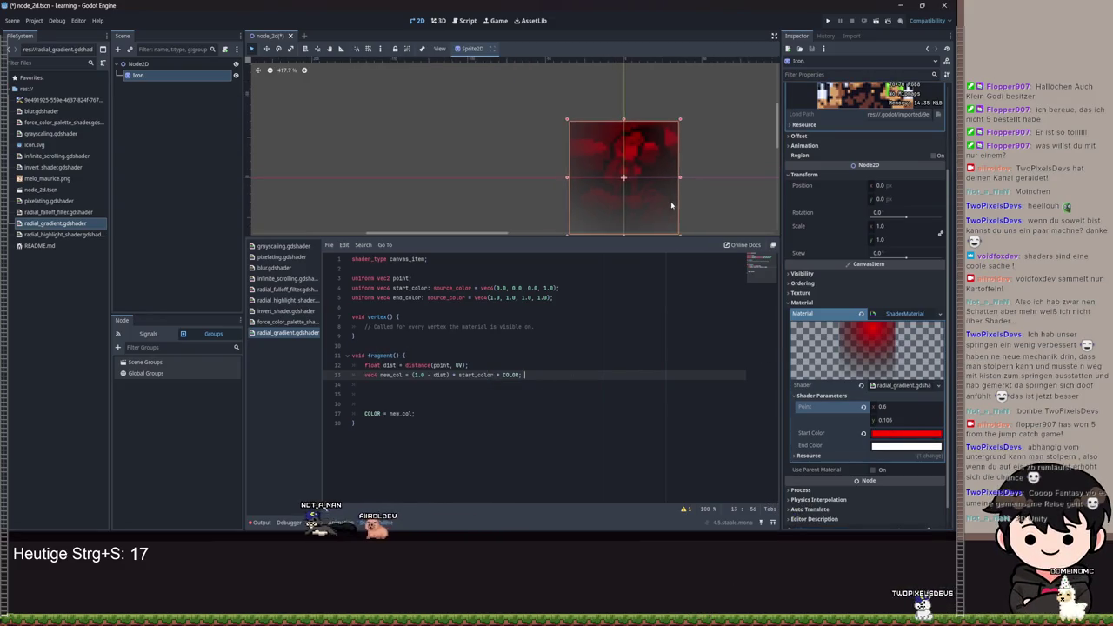
{"action": "scroll", "coordinate": [570, 166], "scroll_direction": "up", "scroll_amount": 1}
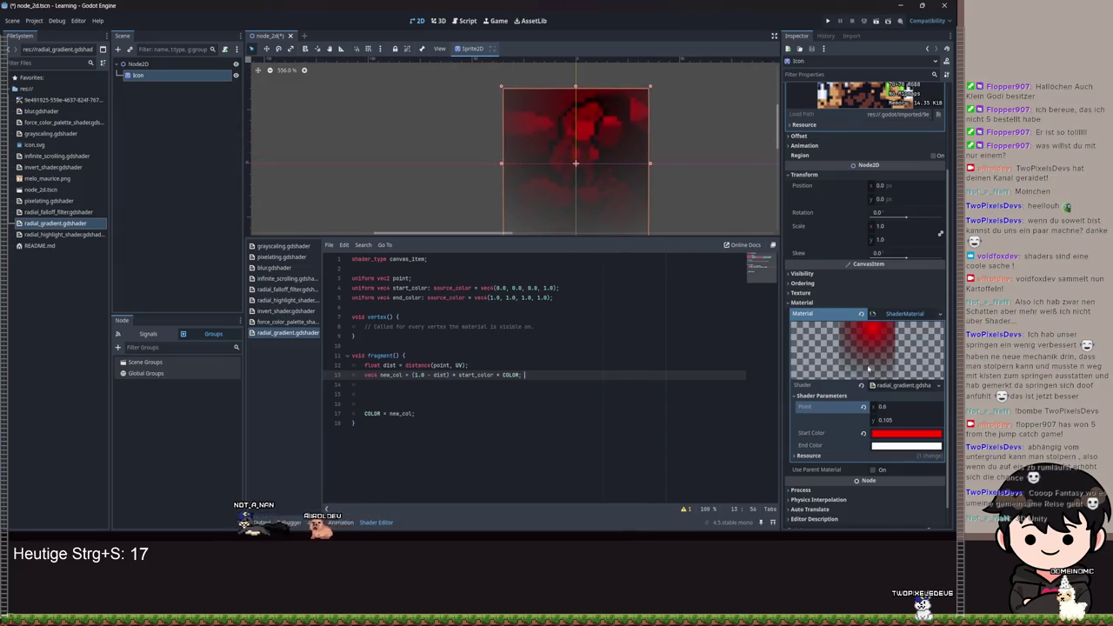
{"action": "left_click", "coordinate": [887, 406]}
{"action": "type", "text": "0.85"}
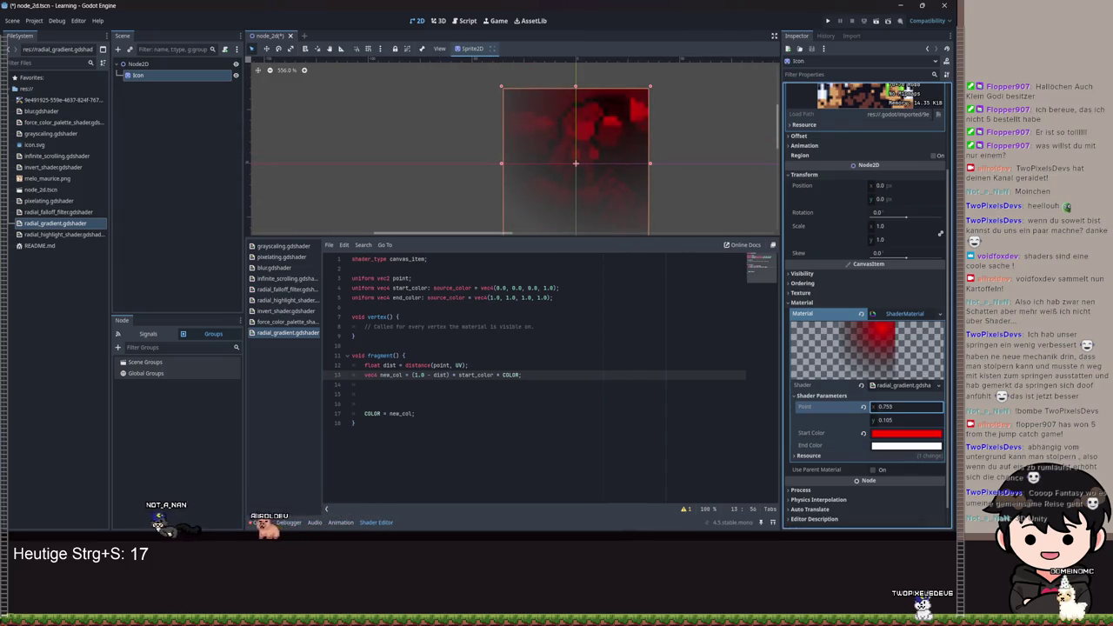
{"action": "mouse_move", "coordinate": [886, 420]}
{"action": "left_mouse_down"}
{"action": "mouse_move", "coordinate": [909, 420]}
{"action": "mouse_move", "coordinate": [904, 406]}
{"action": "left_mouse_up"}
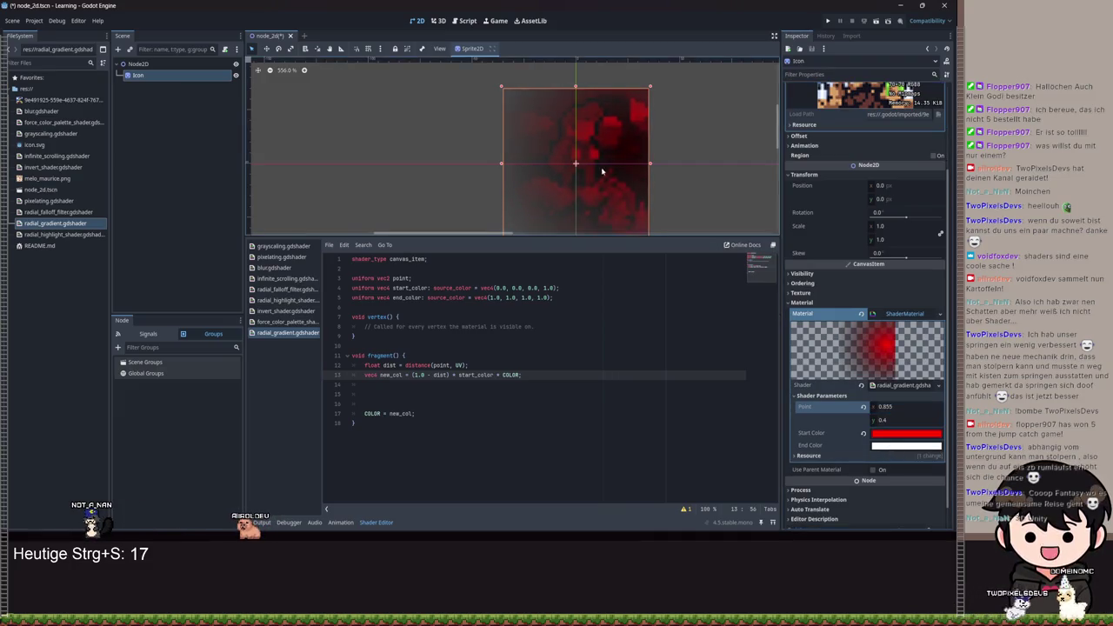
{"action": "scroll", "coordinate": [623, 166], "scroll_direction": "down", "scroll_amount": 2}
{"action": "scroll", "coordinate": [618, 157], "scroll_direction": "up", "scroll_amount": 2}
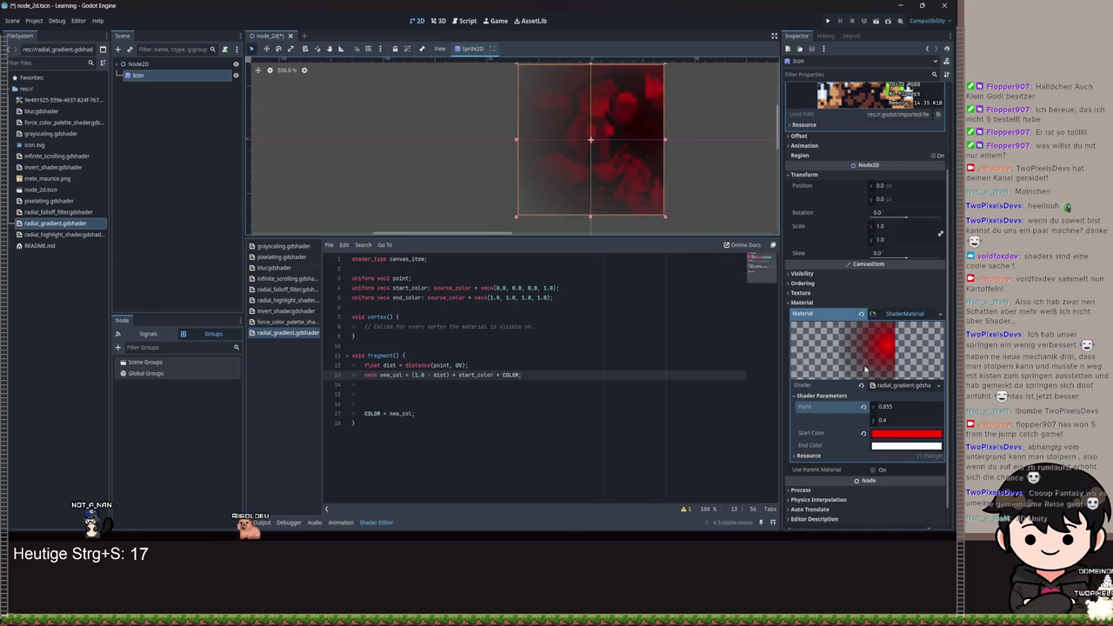
{"action": "left_click_drag", "start_coordinate": [885, 406], "coordinate": [889, 406]}
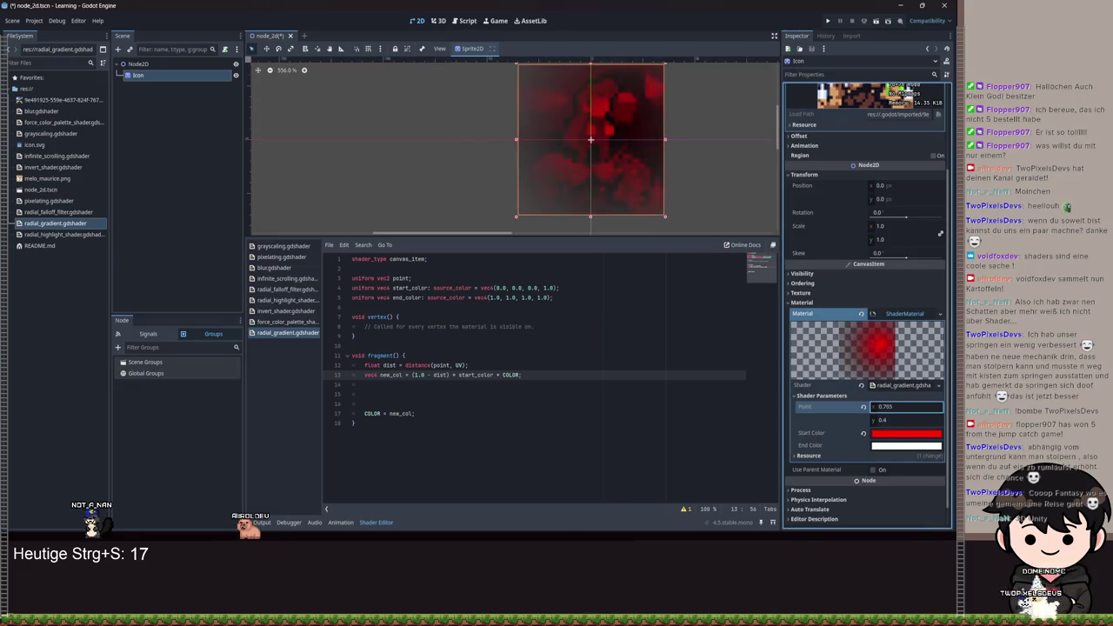
{"action": "left_click", "coordinate": [561, 300]}
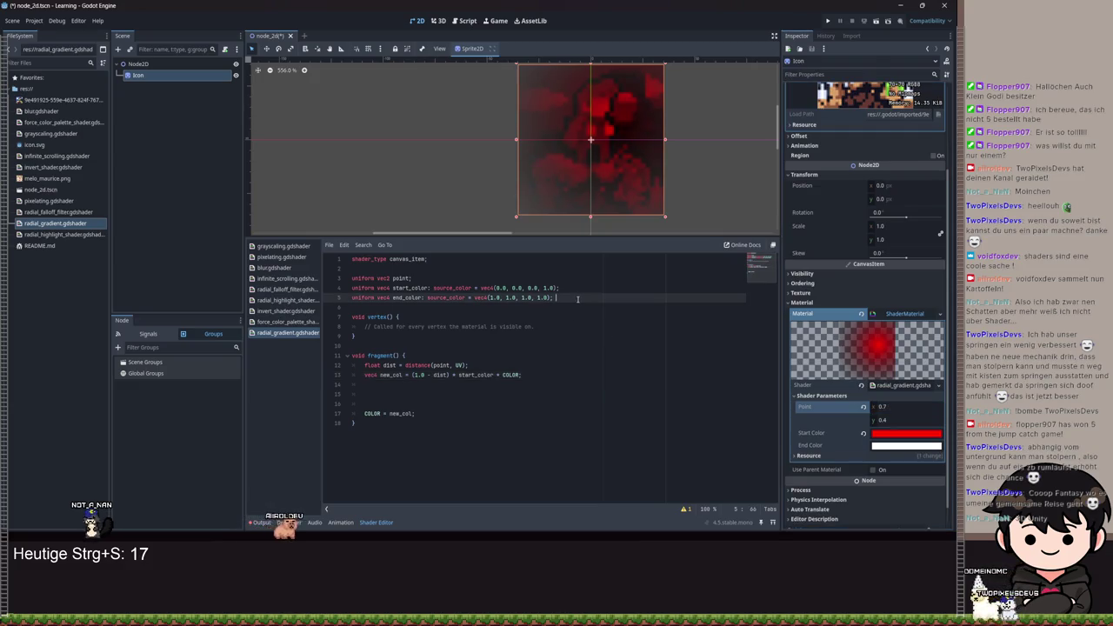
- Add 'uniform int size;' as a new line 3 and save so Size appears
{"action": "key", "text": "Up"}
{"action": "key", "text": "Up"}
{"action": "key", "text": "Up"}
{"action": "key", "text": "Return"}
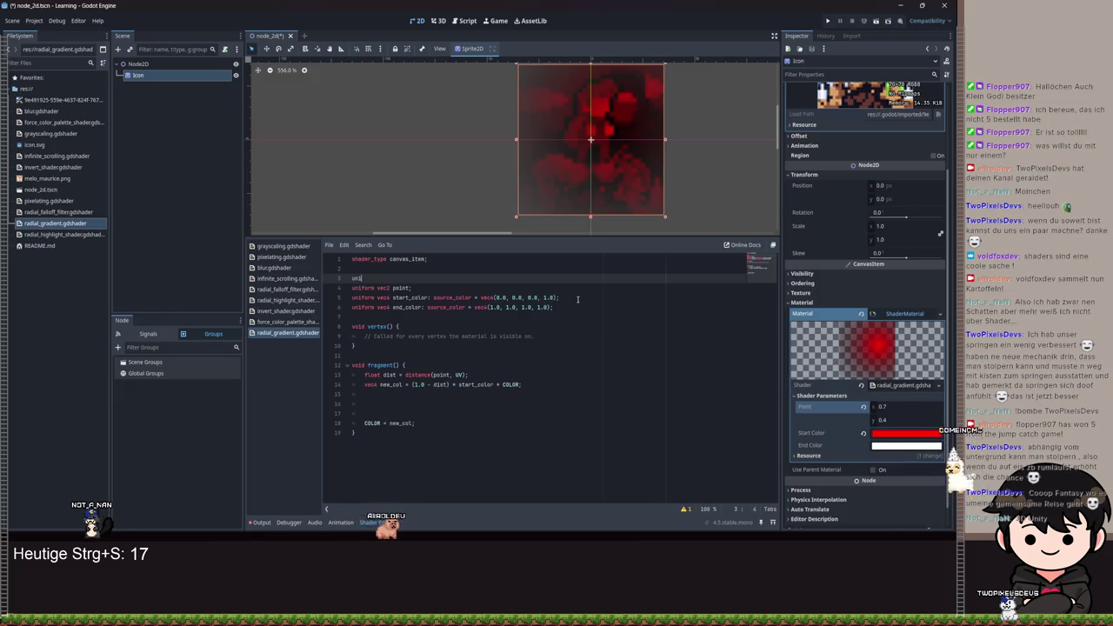
{"action": "type", "text": "e;"}
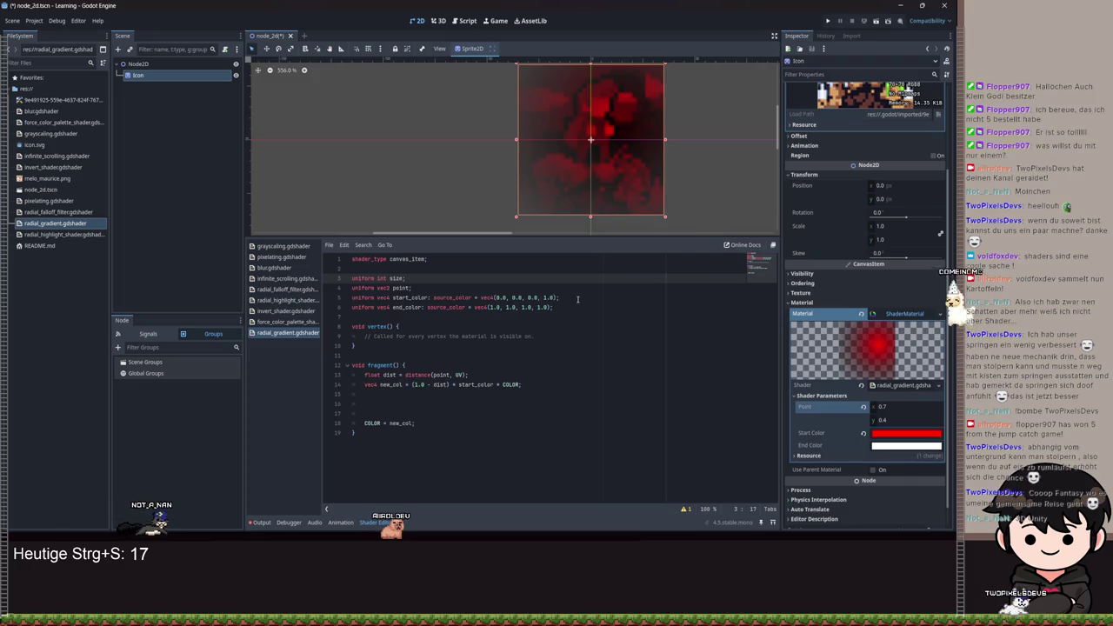
{"action": "key", "text": "ctrl+s"}
{"action": "key", "text": "ctrl+s"}
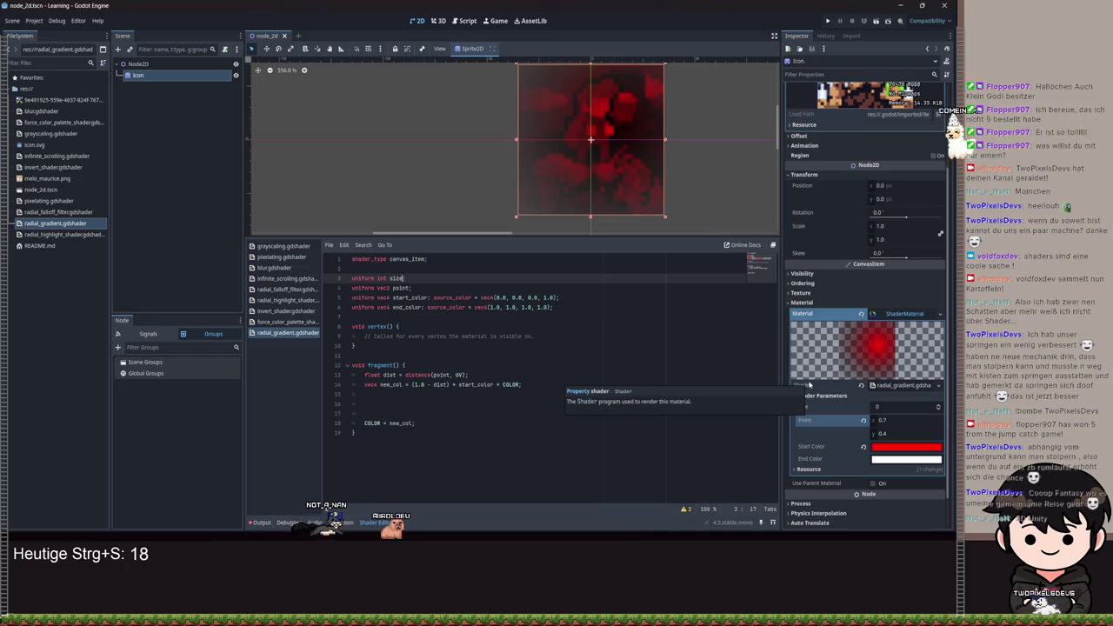
- Review the shader code and mark the UV argument of the distance call
{"action": "left_click", "coordinate": [379, 394]}
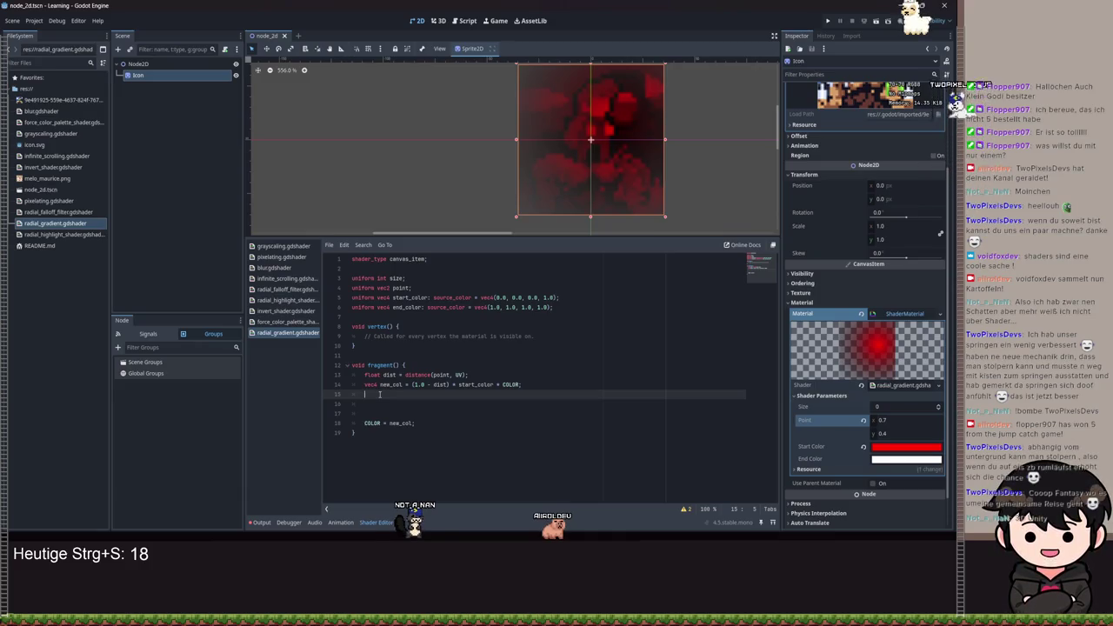
{"action": "scroll", "coordinate": [641, 190], "scroll_direction": "down", "scroll_amount": 2}
{"action": "scroll", "coordinate": [641, 190], "scroll_direction": "down", "scroll_amount": 1}
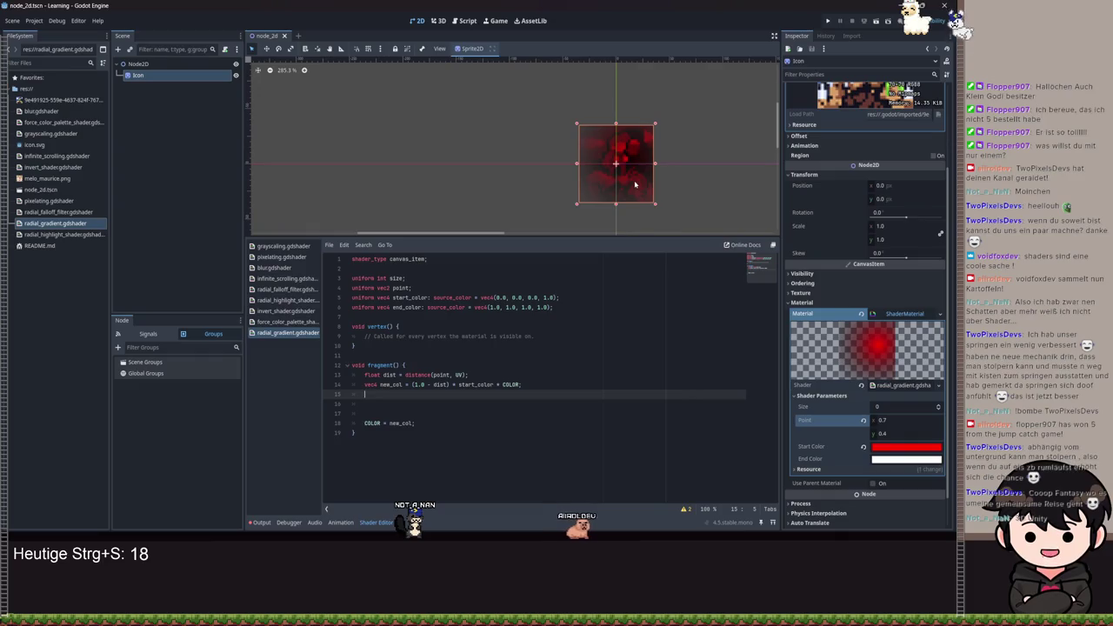
{"action": "scroll", "coordinate": [634, 184], "scroll_direction": "up", "scroll_amount": 4}
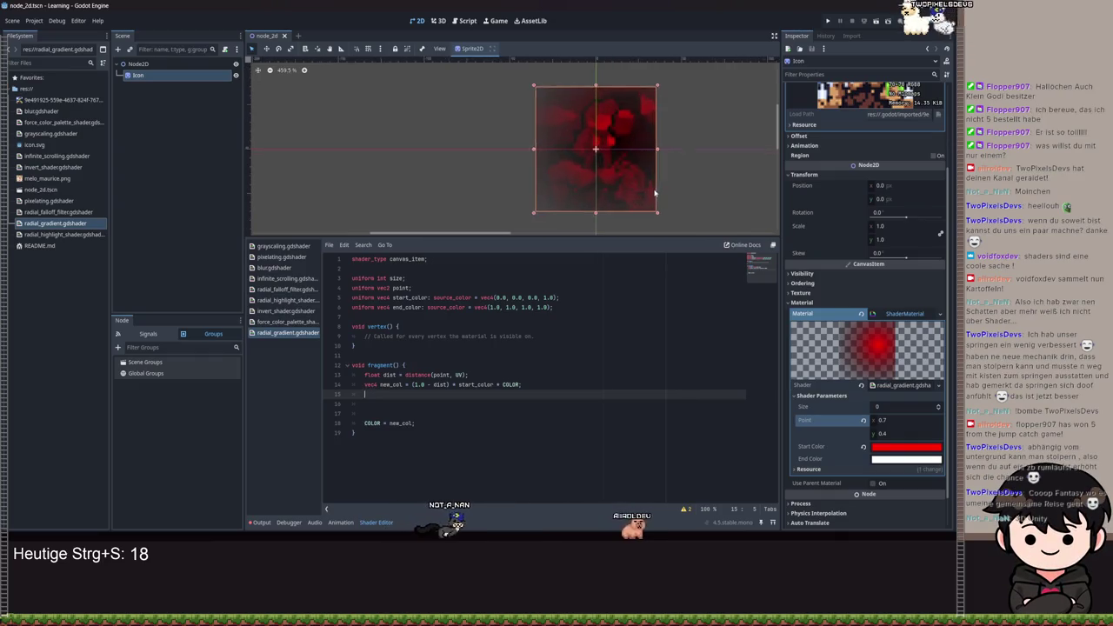
{"action": "scroll", "coordinate": [594, 155], "scroll_direction": "up", "scroll_amount": 1}
{"action": "scroll", "coordinate": [626, 183], "scroll_direction": "down", "scroll_amount": 2}
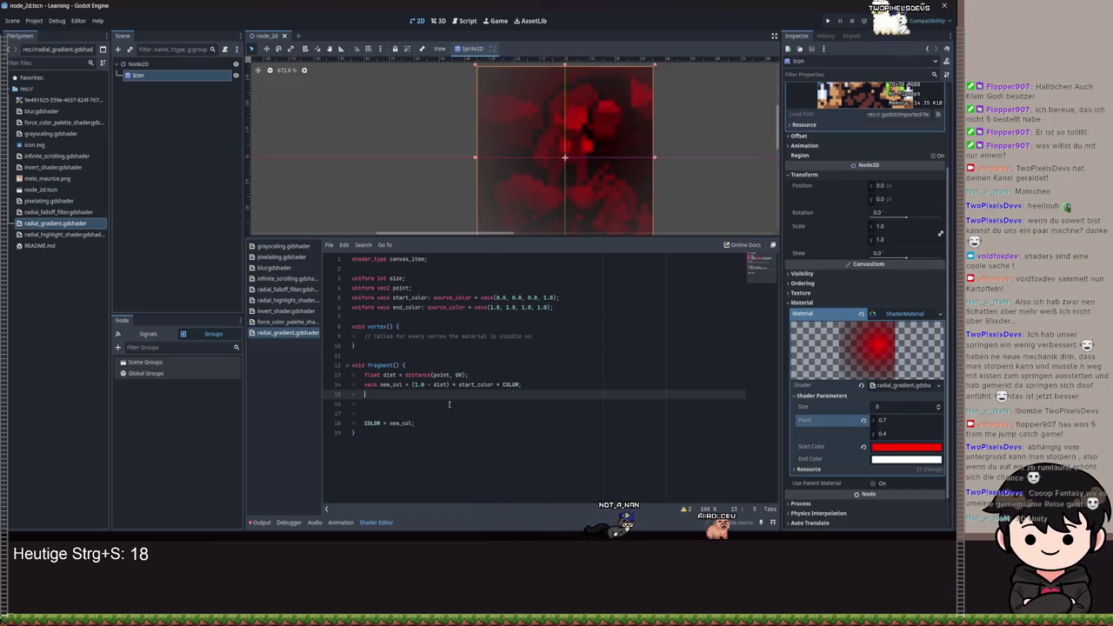
{"action": "scroll", "coordinate": [556, 161], "scroll_direction": "down", "scroll_amount": 3}
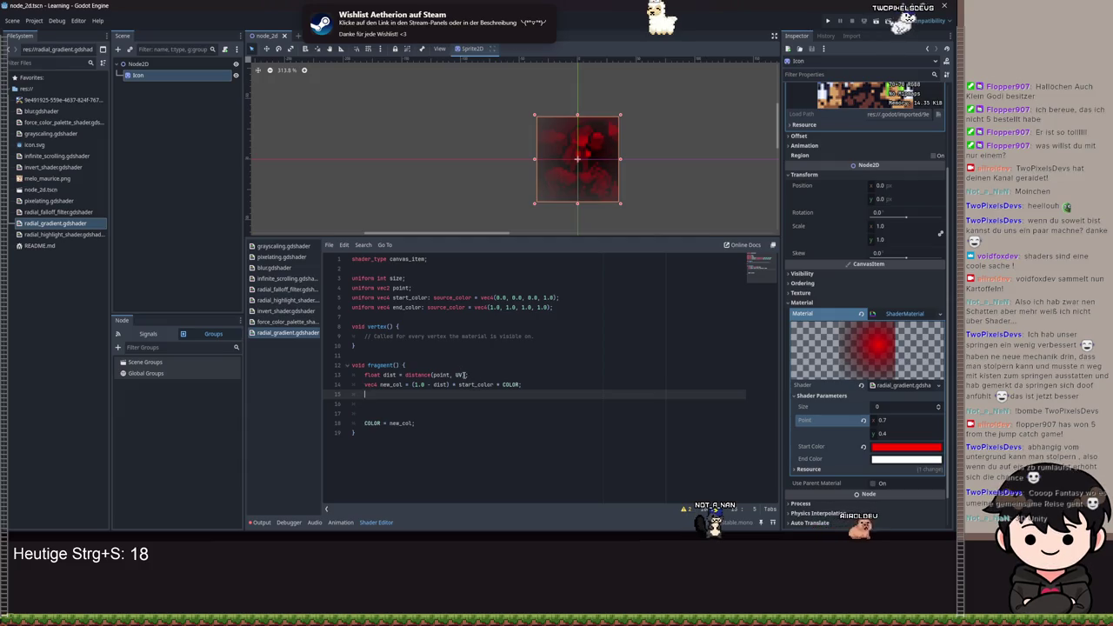
{"action": "left_click_drag", "start_coordinate": [466, 374], "coordinate": [451, 375]}
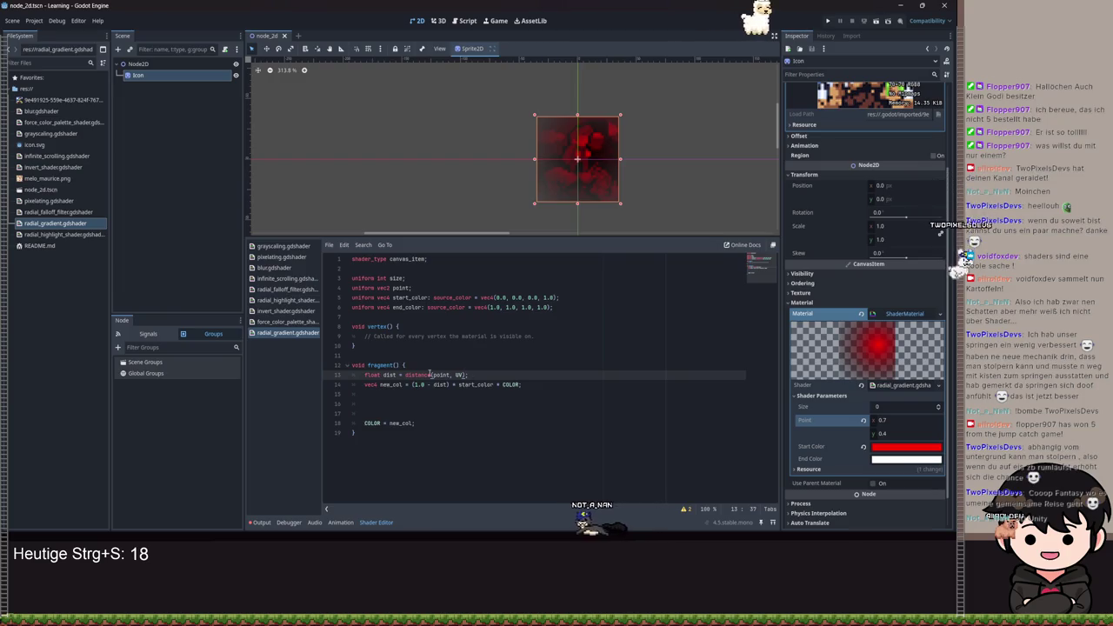
{"action": "left_click", "coordinate": [403, 277]}
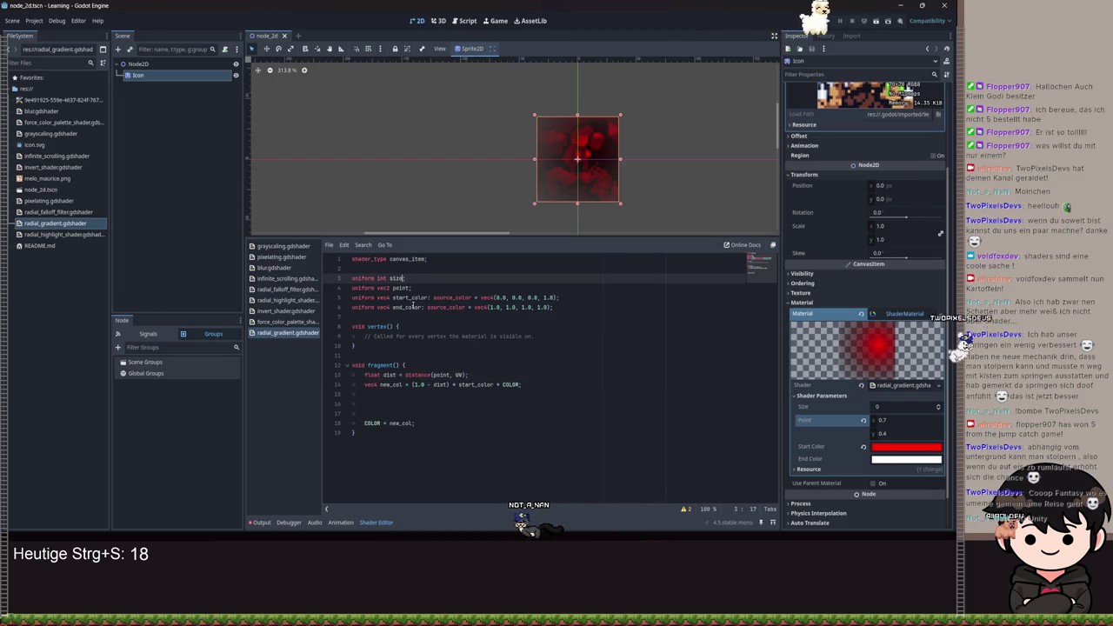
{"action": "type", "text": ": hin"}
- Give size a hint_range(0, 1, 0.01), save, and check the Size parameter
{"action": "key", "text": "BackSpace"}
{"action": "key", "text": "BackSpace"}
{"action": "type", "text": "int"}
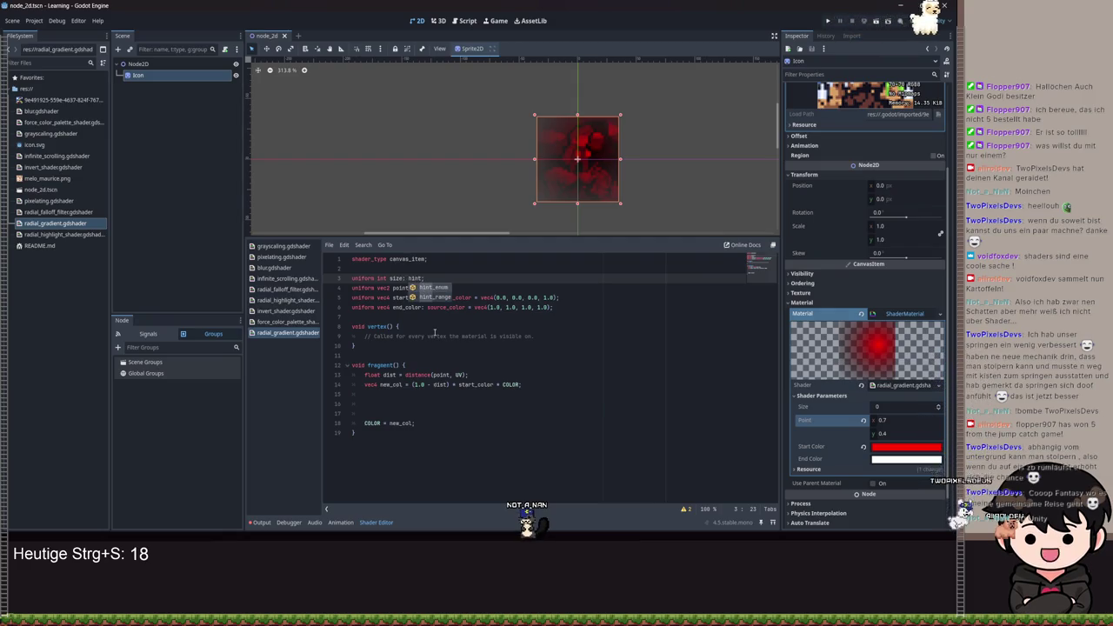
{"action": "key", "text": "Down"}
{"action": "key", "text": "Return"}
{"action": "key", "text": "ctrl+Left"}
{"action": "key", "text": "ctrl+Left"}
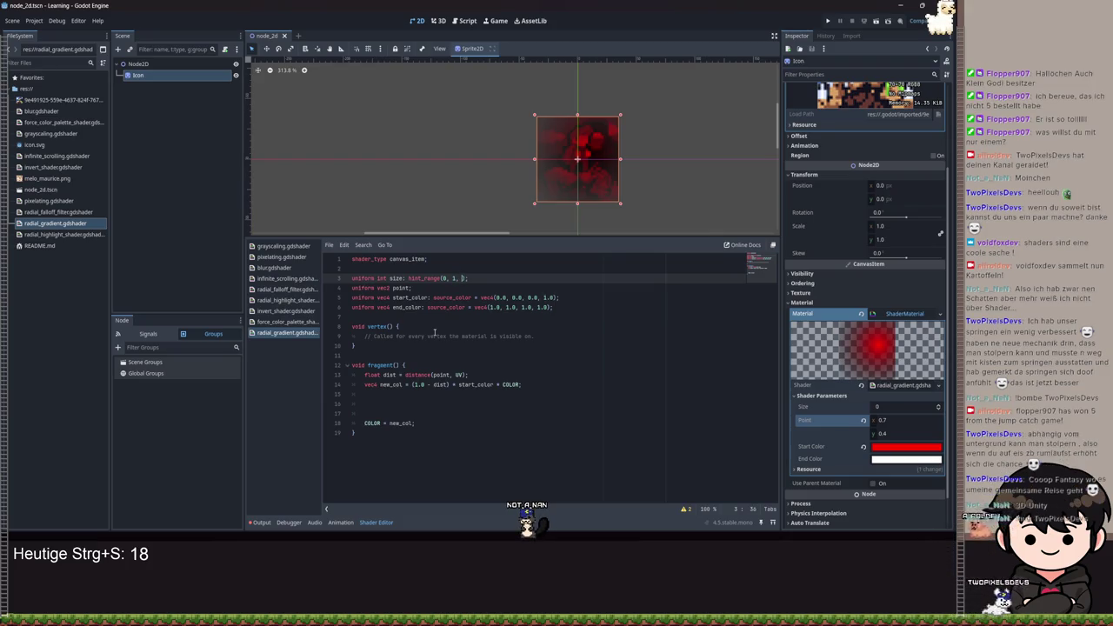
{"action": "type", "text": "0.01"}
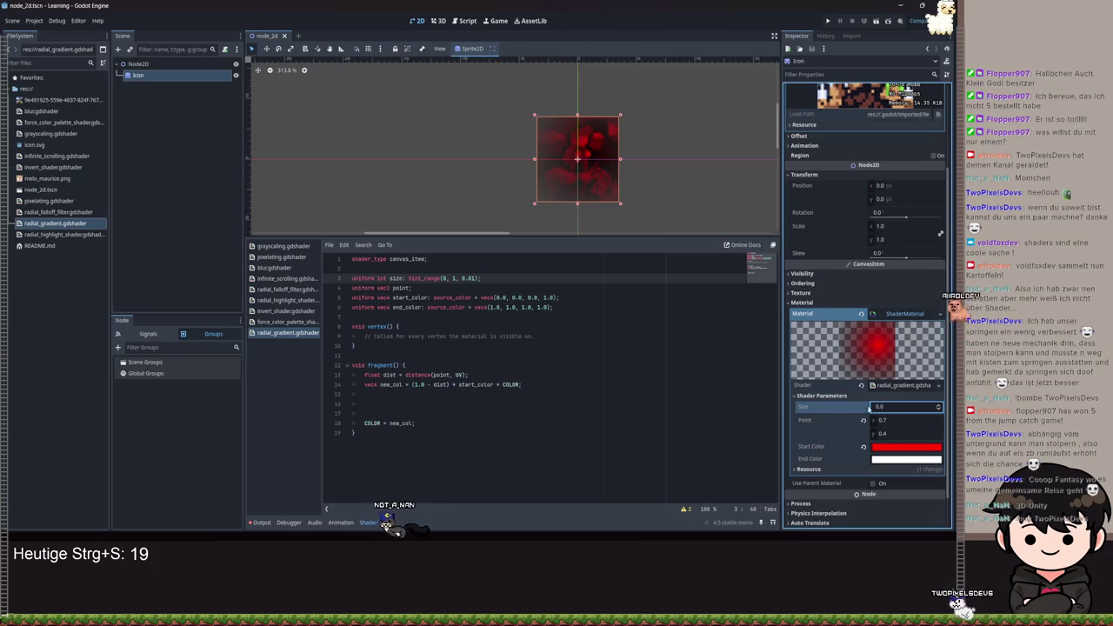
{"action": "left_click", "coordinate": [429, 318]}
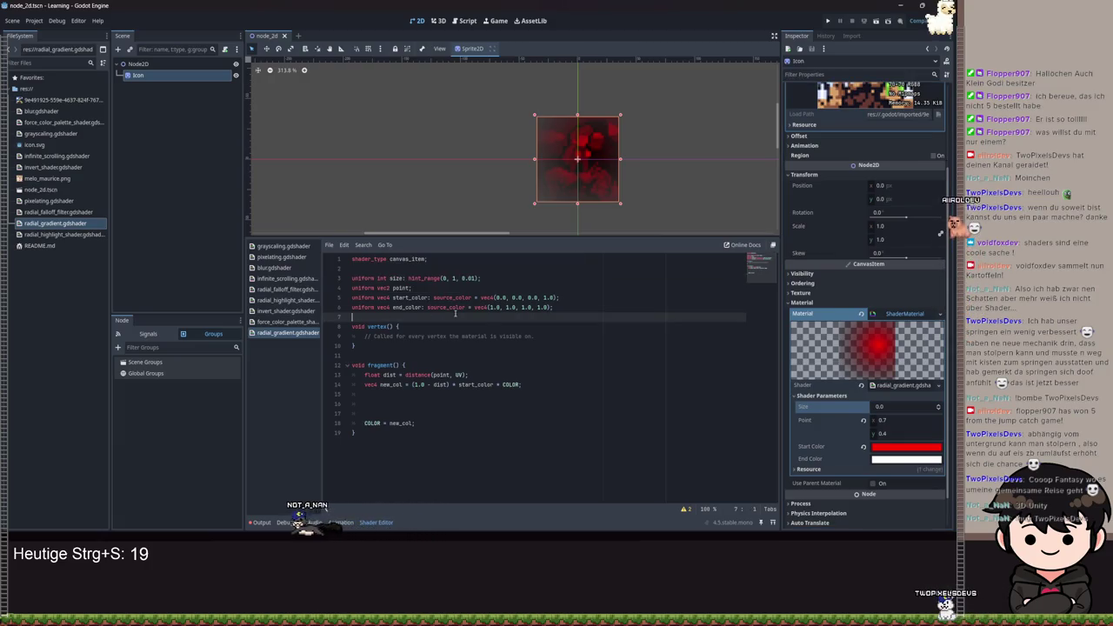
{"action": "key", "text": "ctrl+s"}
{"action": "left_click", "coordinate": [938, 407]}
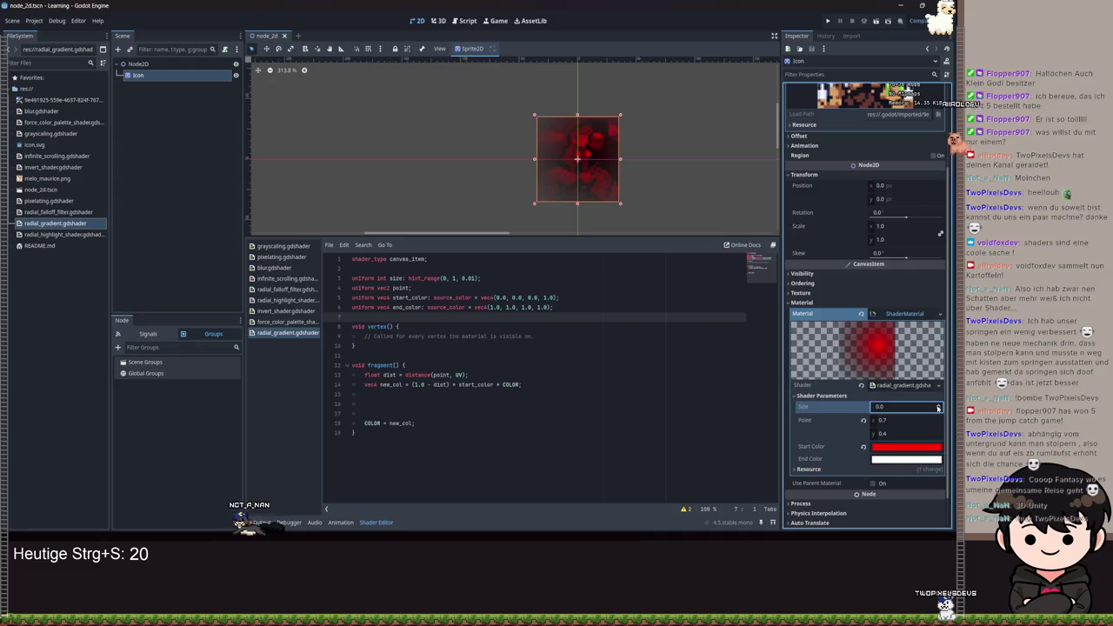
- Wrap distance() in clamp(..., 0.0, size) and change size's type to float
{"action": "left_click", "coordinate": [505, 379]}
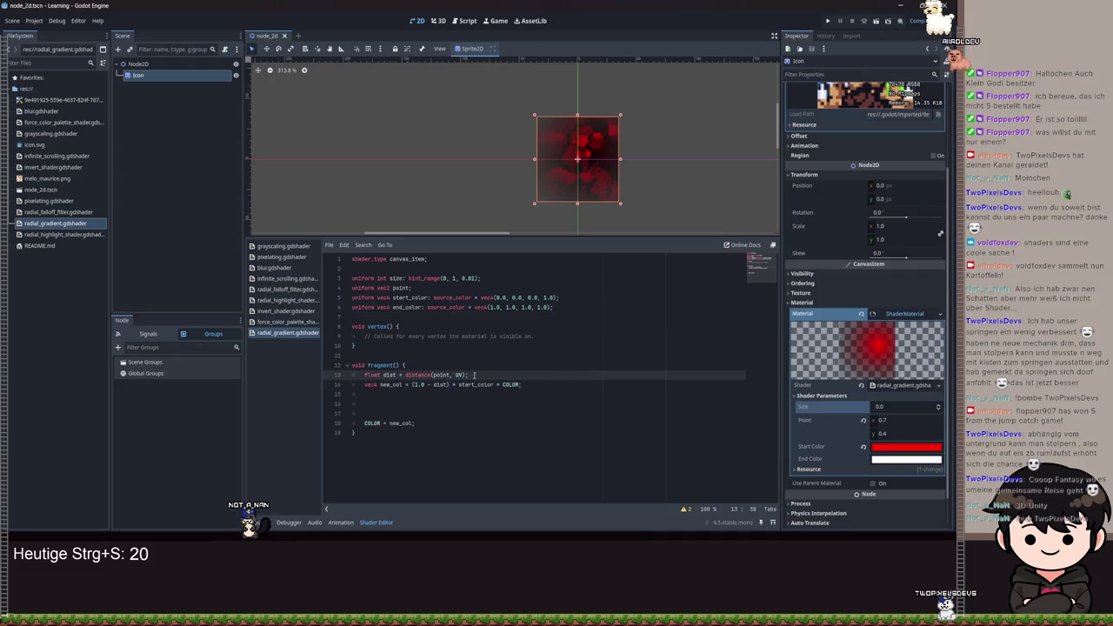
{"action": "left_click", "coordinate": [405, 375]}
{"action": "type", "text": "clam"}
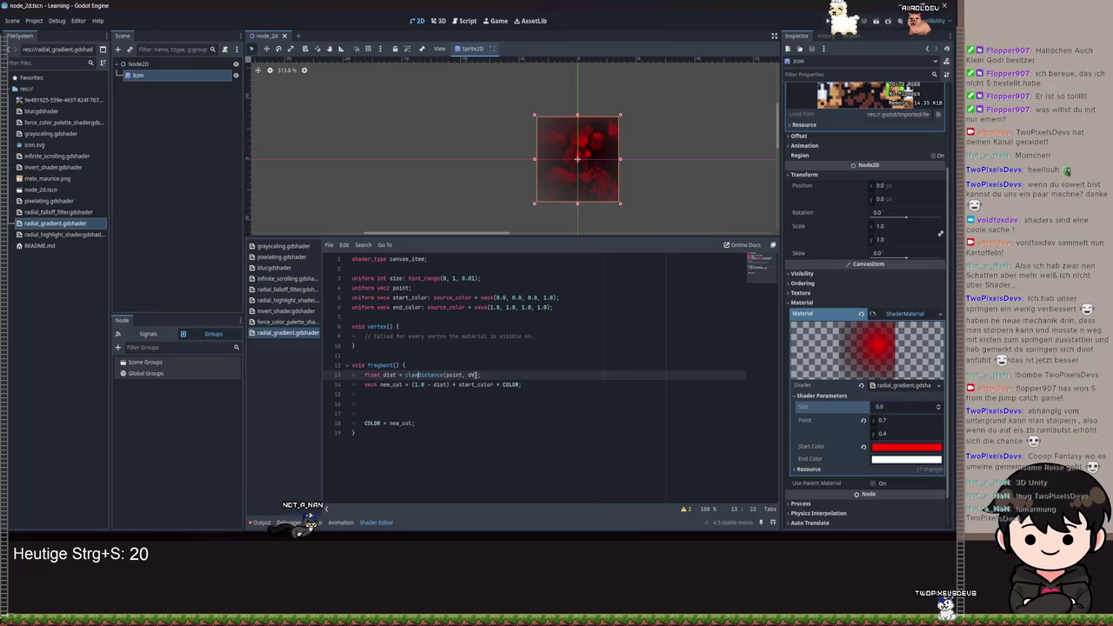
{"action": "type", "text": "p("}
{"action": "key", "text": "End"}
{"action": "key", "text": "Left"}
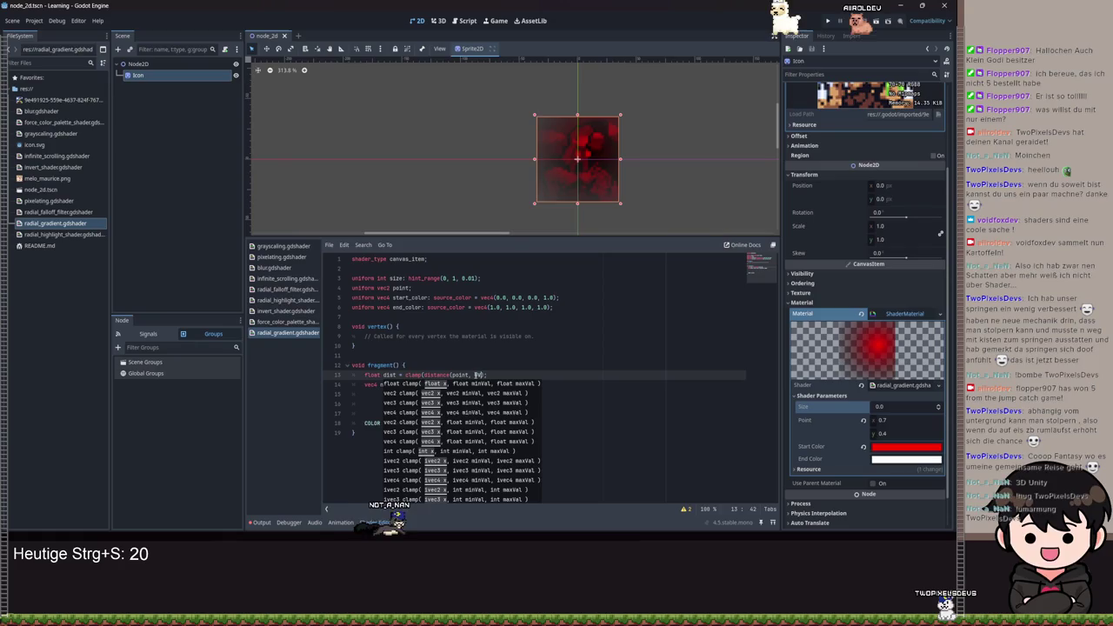
{"action": "type", "text": ","}
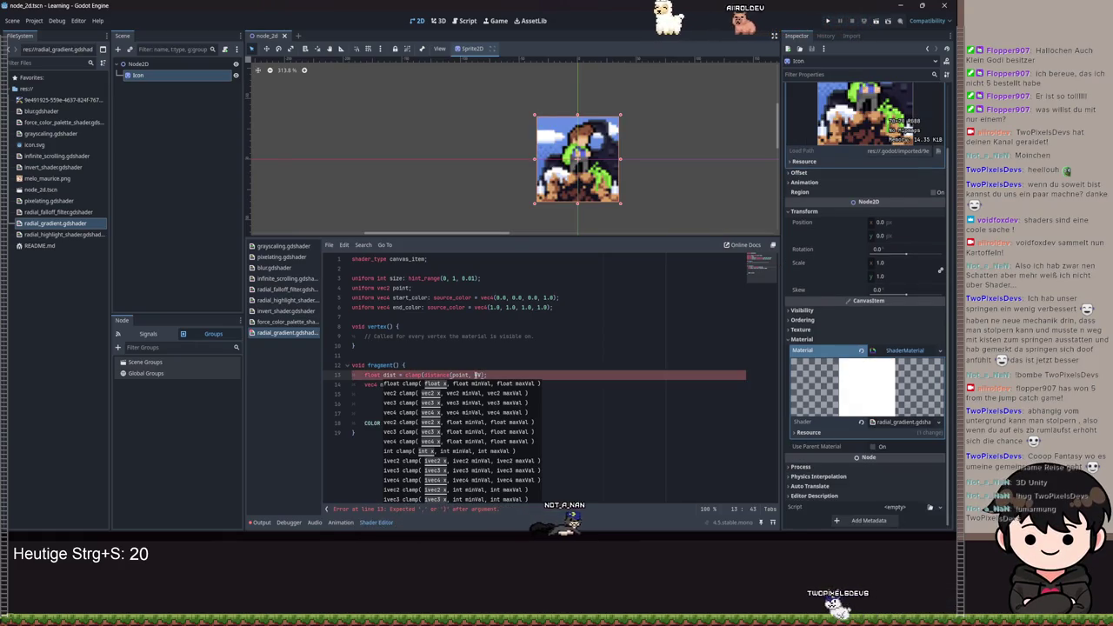
{"action": "type", "text": " UV), "}
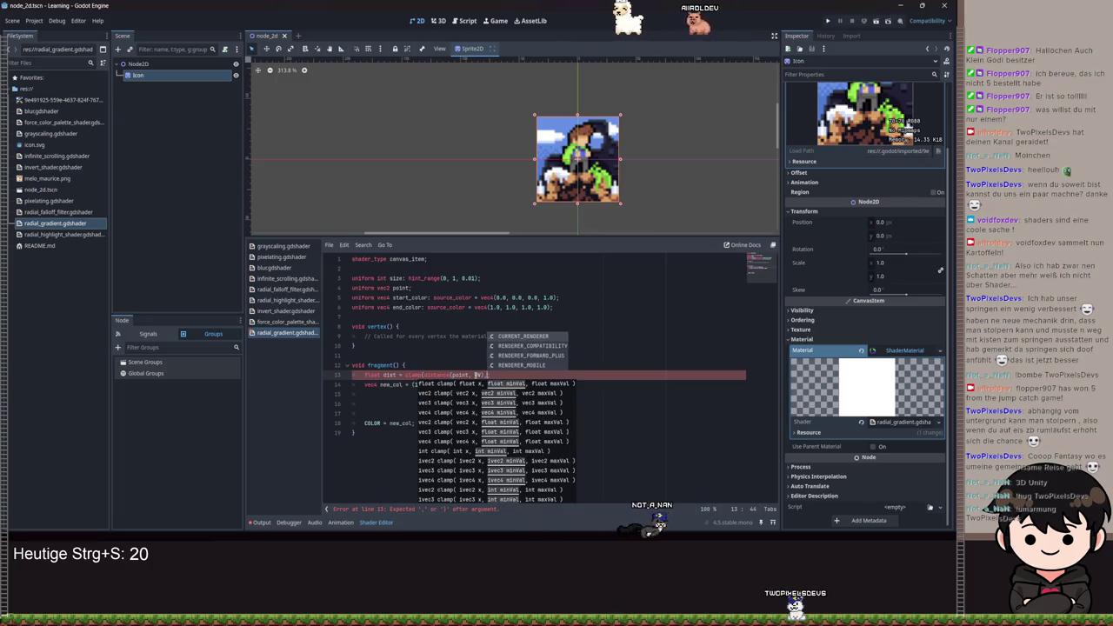
{"action": "type", "text": "0, size"}
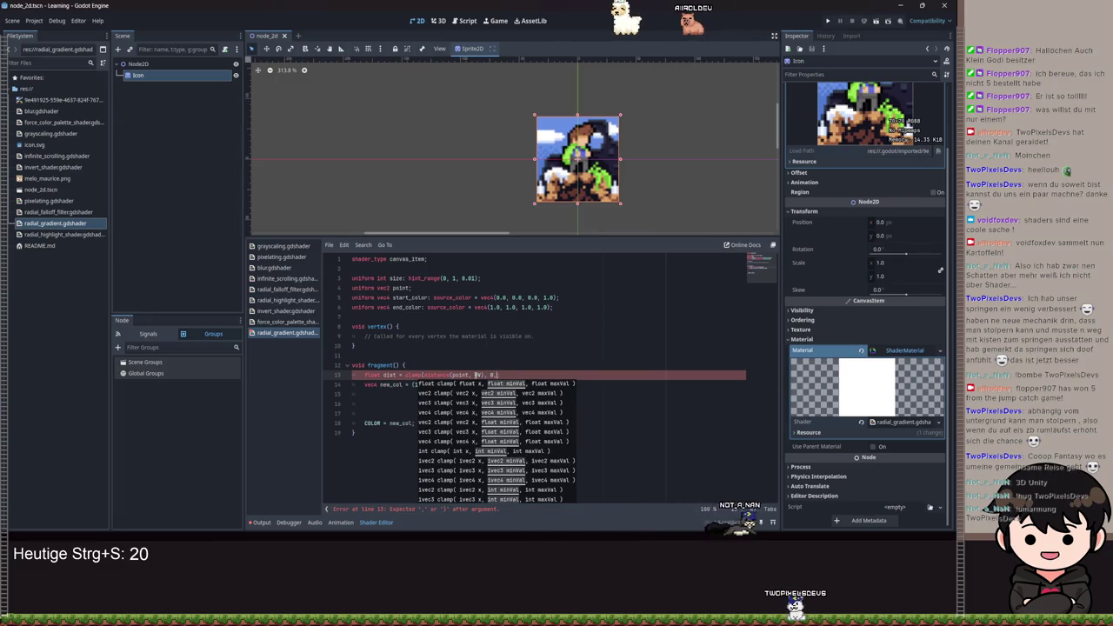
{"action": "type", "text": ")"}
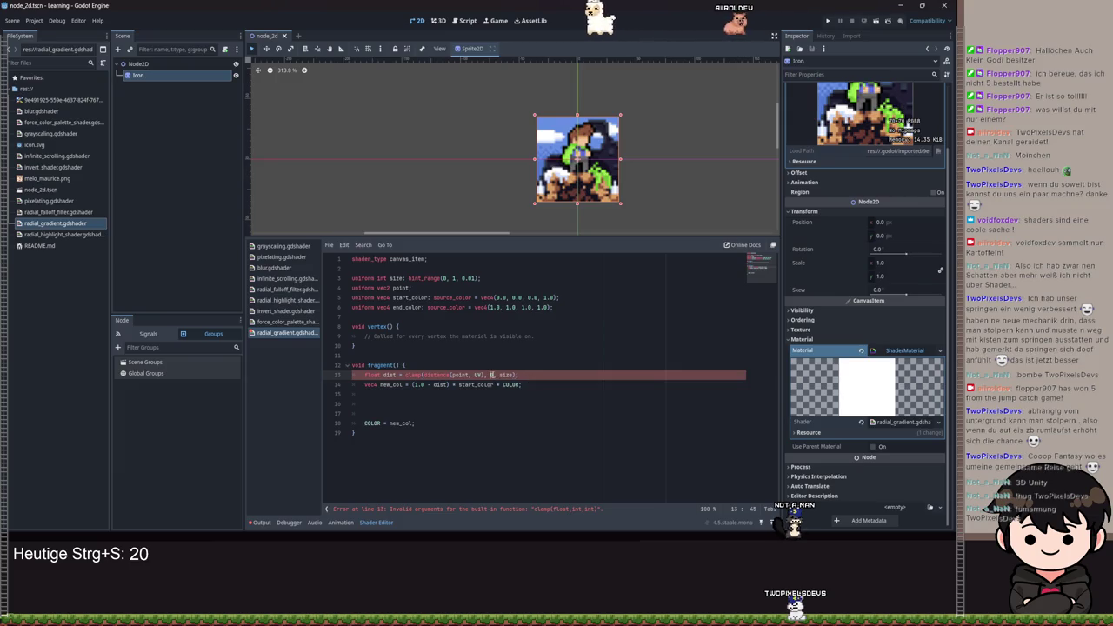
{"action": "type", "text": ".0"}
{"action": "double_click", "coordinate": [379, 279]}
{"action": "type", "text": "float"}
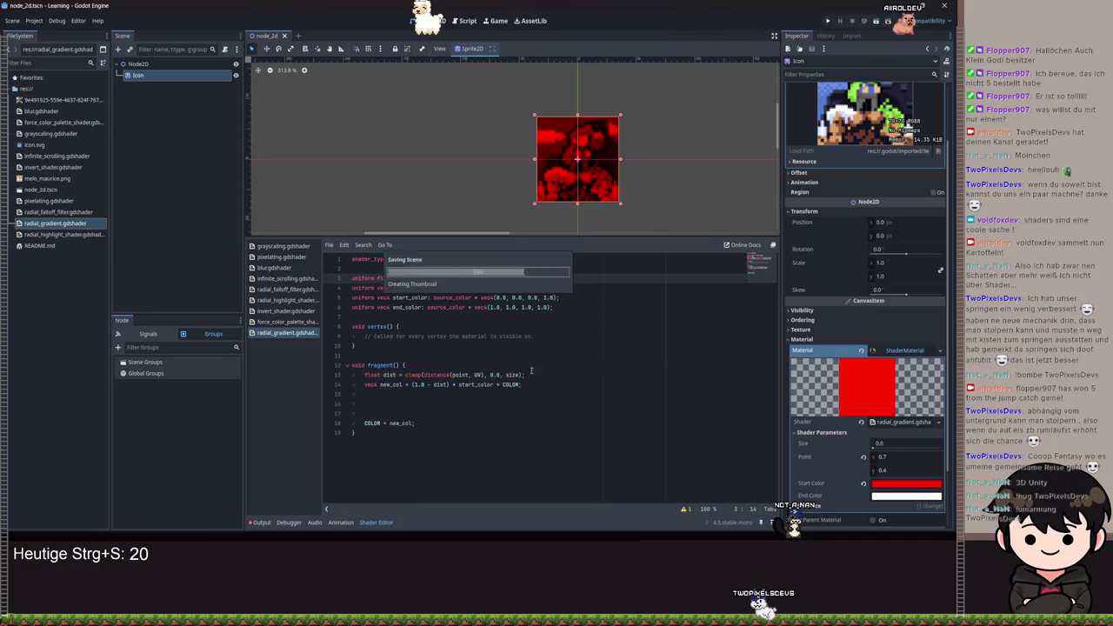
- Sweep the Size slider between 0 and about half while recentring the red sprite in view
{"action": "mouse_move", "coordinate": [873, 445]}
{"action": "left_mouse_down"}
{"action": "mouse_move", "coordinate": [909, 448]}
{"action": "mouse_move", "coordinate": [873, 445]}
{"action": "mouse_move", "coordinate": [891, 445]}
{"action": "mouse_move", "coordinate": [863, 407]}
{"action": "mouse_move", "coordinate": [908, 445]}
{"action": "mouse_move", "coordinate": [873, 445]}
{"action": "mouse_move", "coordinate": [944, 437]}
{"action": "left_mouse_up"}
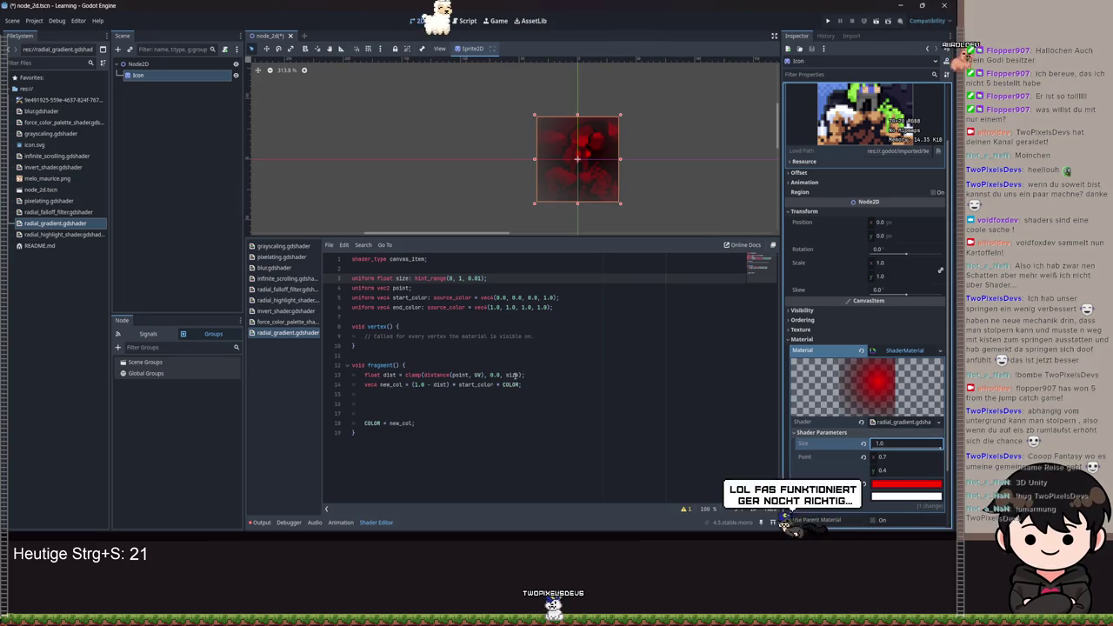
{"action": "left_click_drag", "start_coordinate": [938, 450], "coordinate": [871, 445]}
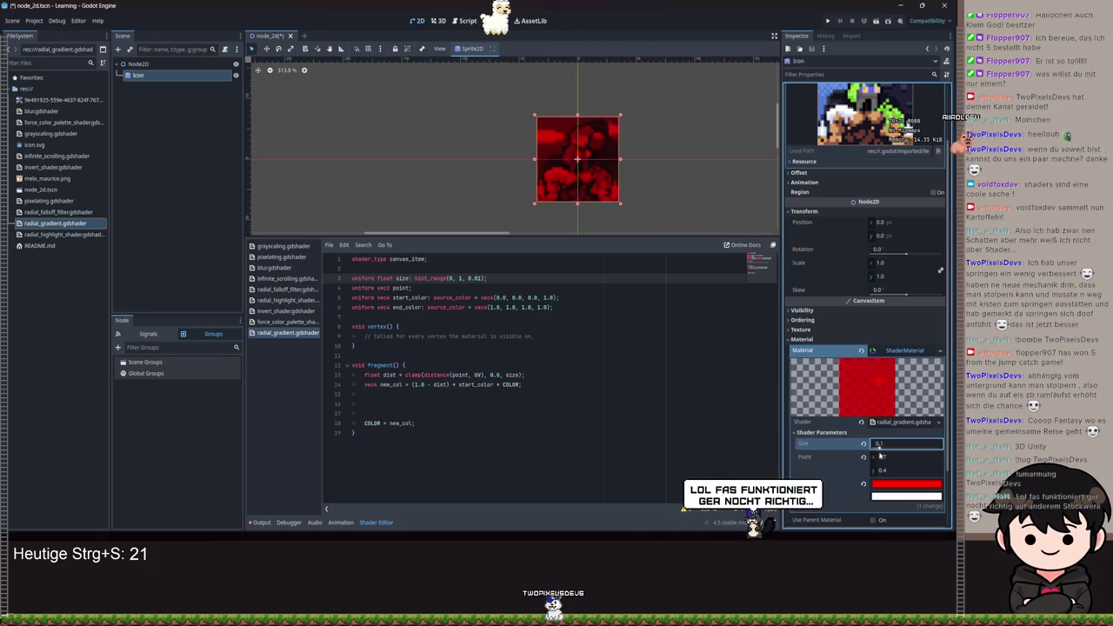
{"action": "scroll", "coordinate": [539, 174], "scroll_direction": "up", "scroll_amount": 3}
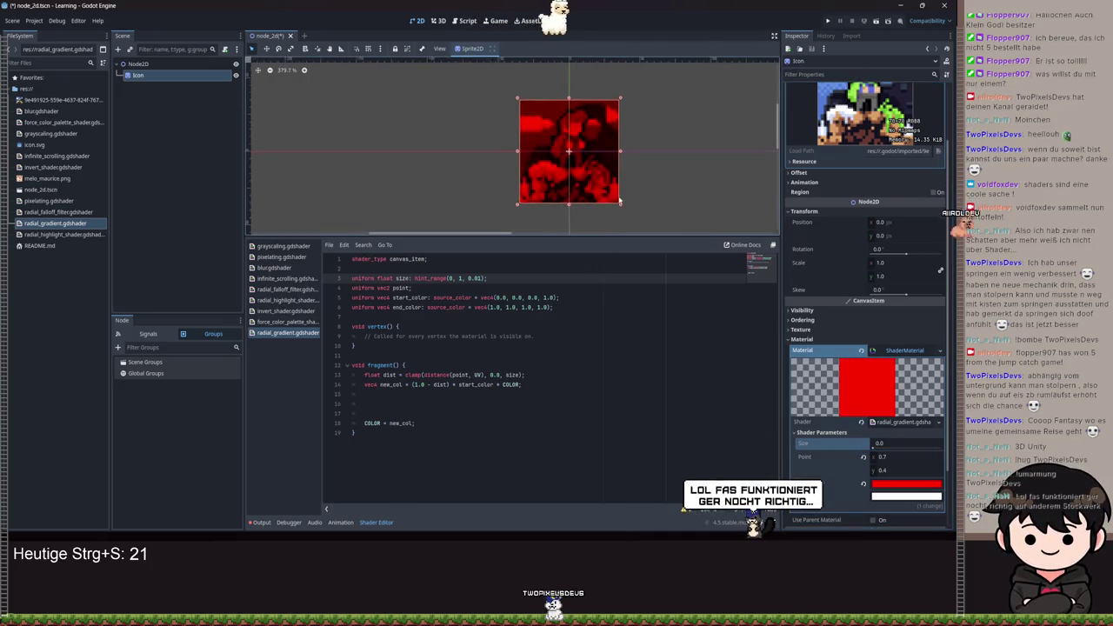
{"action": "left_click_drag", "start_coordinate": [530, 174], "coordinate": [559, 198]}
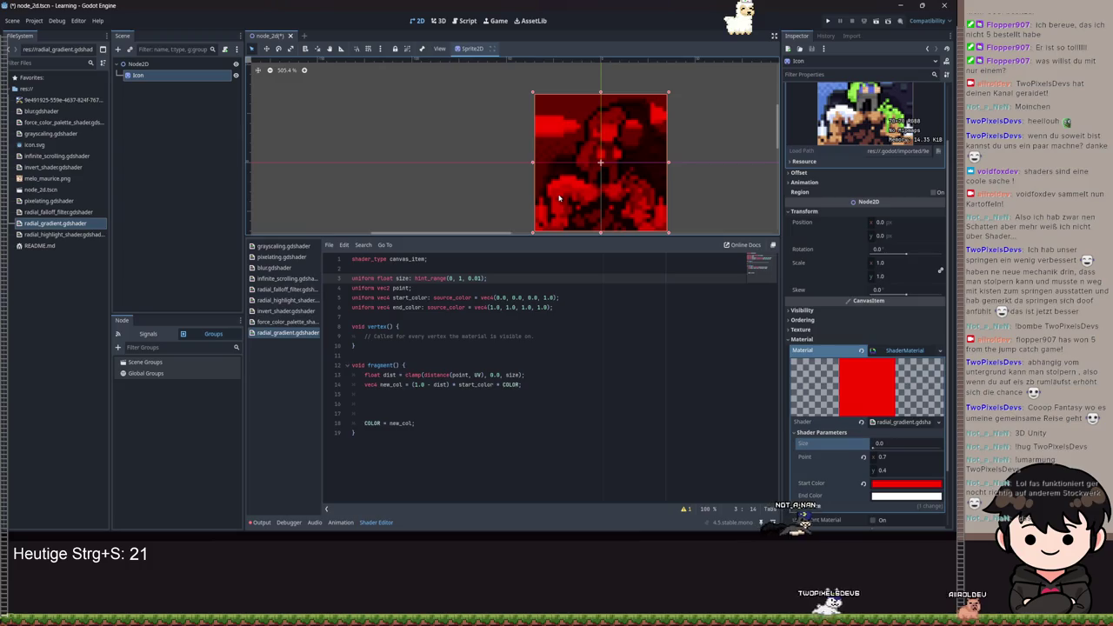
{"action": "mouse_move", "coordinate": [658, 187]}
{"action": "left_mouse_down"}
{"action": "mouse_move", "coordinate": [627, 169]}
{"action": "mouse_move", "coordinate": [633, 159]}
{"action": "left_mouse_up"}
{"action": "mouse_move", "coordinate": [882, 448]}
{"action": "left_mouse_down"}
{"action": "mouse_move", "coordinate": [902, 445]}
{"action": "mouse_move", "coordinate": [873, 445]}
{"action": "mouse_move", "coordinate": [949, 447]}
{"action": "left_mouse_up"}
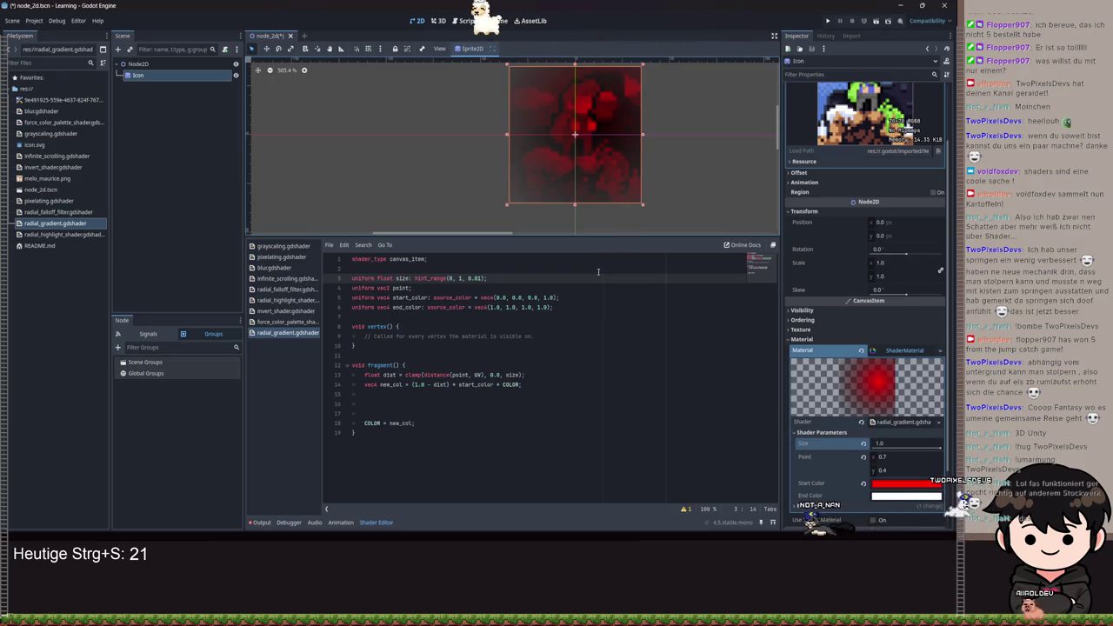
{"action": "left_click_drag", "start_coordinate": [412, 384], "coordinate": [433, 384]}
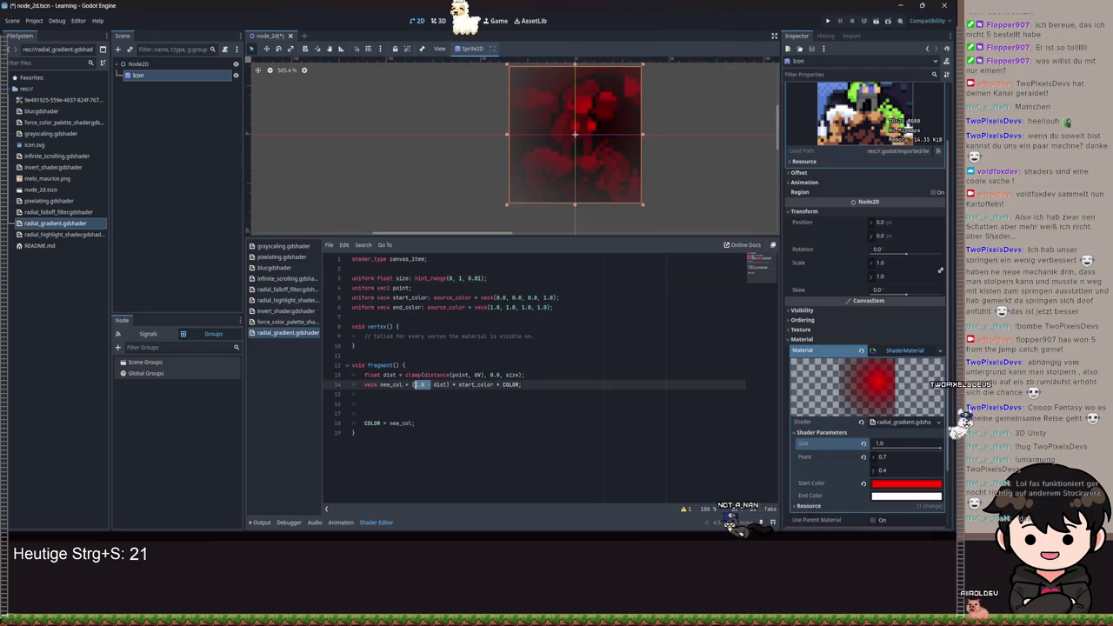
- Remove '(1.0 - ' and its closing bracket from new_col on line 14, then save
{"action": "key", "text": "BackSpace"}
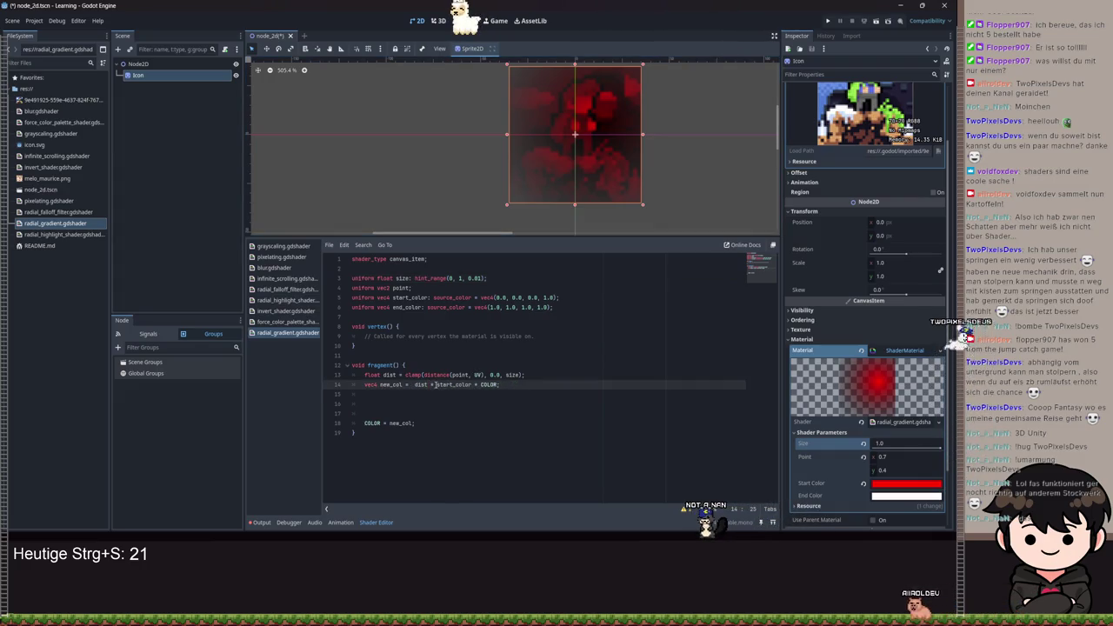
{"action": "left_click", "coordinate": [431, 384]}
{"action": "key", "text": "BackSpace"}
{"action": "key", "text": "ctrl+s"}
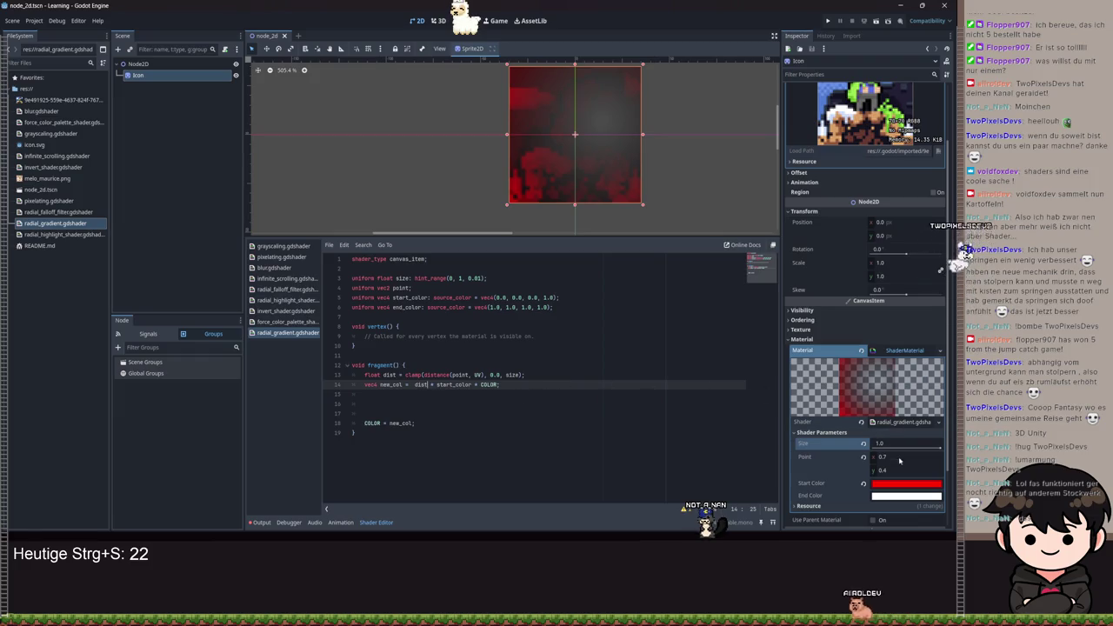
- Test Size at about 0.45, 1.0 and near zero, ending back at 1.0
{"action": "left_click", "coordinate": [902, 449]}
{"action": "mouse_move", "coordinate": [901, 449]}
{"action": "left_mouse_down"}
{"action": "mouse_move", "coordinate": [938, 445]}
{"action": "mouse_move", "coordinate": [877, 445]}
{"action": "mouse_move", "coordinate": [938, 445]}
{"action": "left_mouse_up"}
{"action": "mouse_move", "coordinate": [942, 394]}
{"action": "left_mouse_down"}
{"action": "mouse_move", "coordinate": [877, 392]}
{"action": "mouse_move", "coordinate": [939, 393]}
{"action": "left_mouse_up"}
{"action": "left_click", "coordinate": [598, 385]}
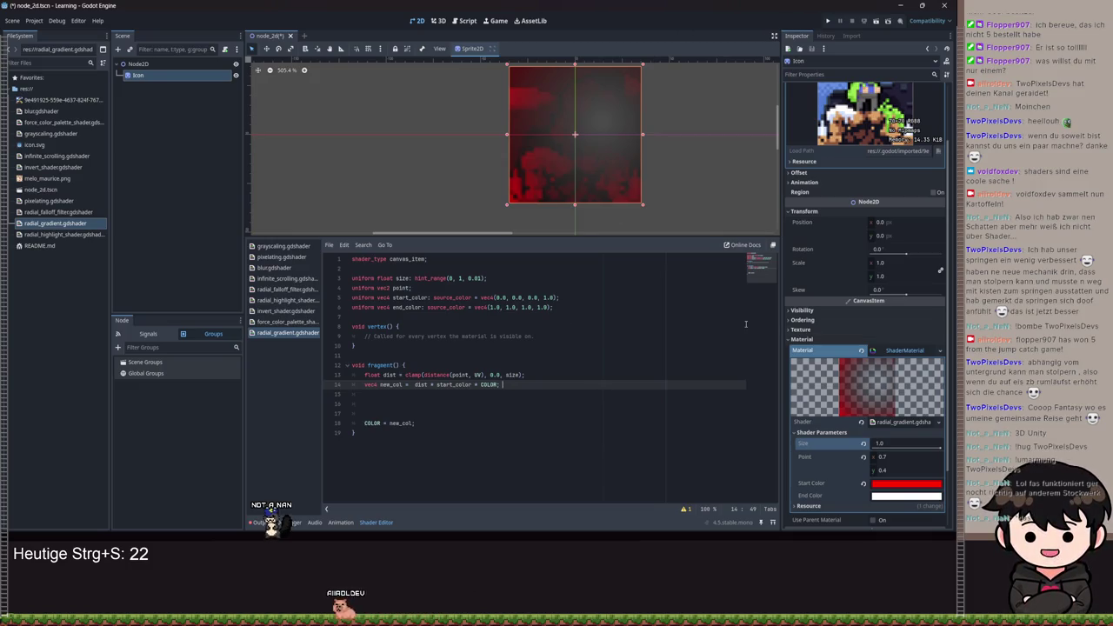
{"action": "left_click", "coordinate": [544, 392]}
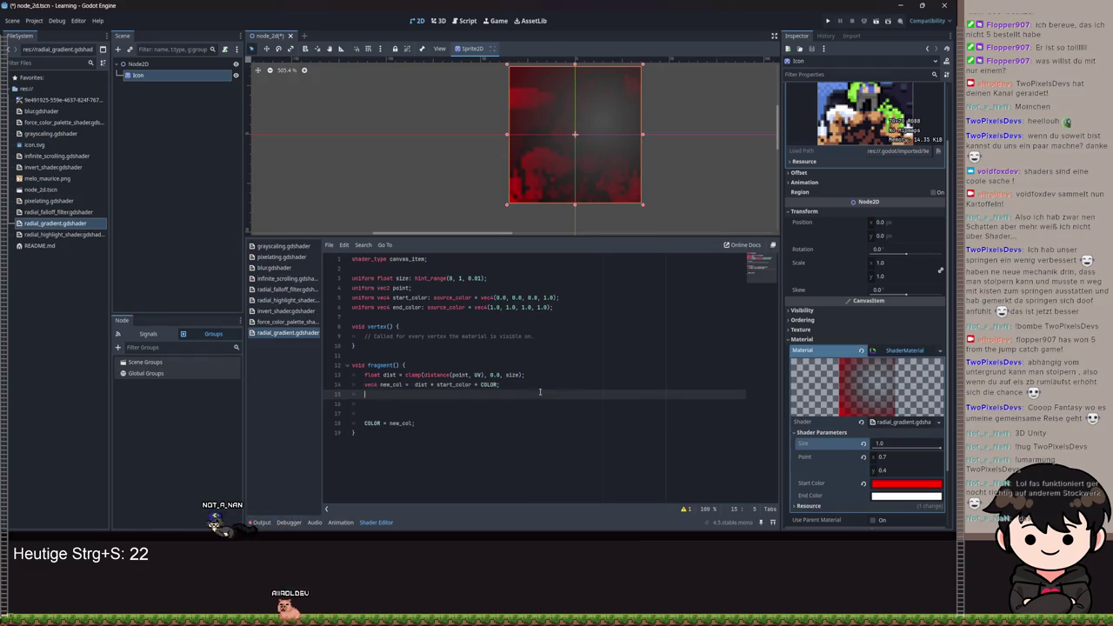
- Lower Size to 0.92 and undo to restore the (1.0 - dist) factor on line 14
{"action": "left_click_drag", "start_coordinate": [941, 447], "coordinate": [933, 450]}
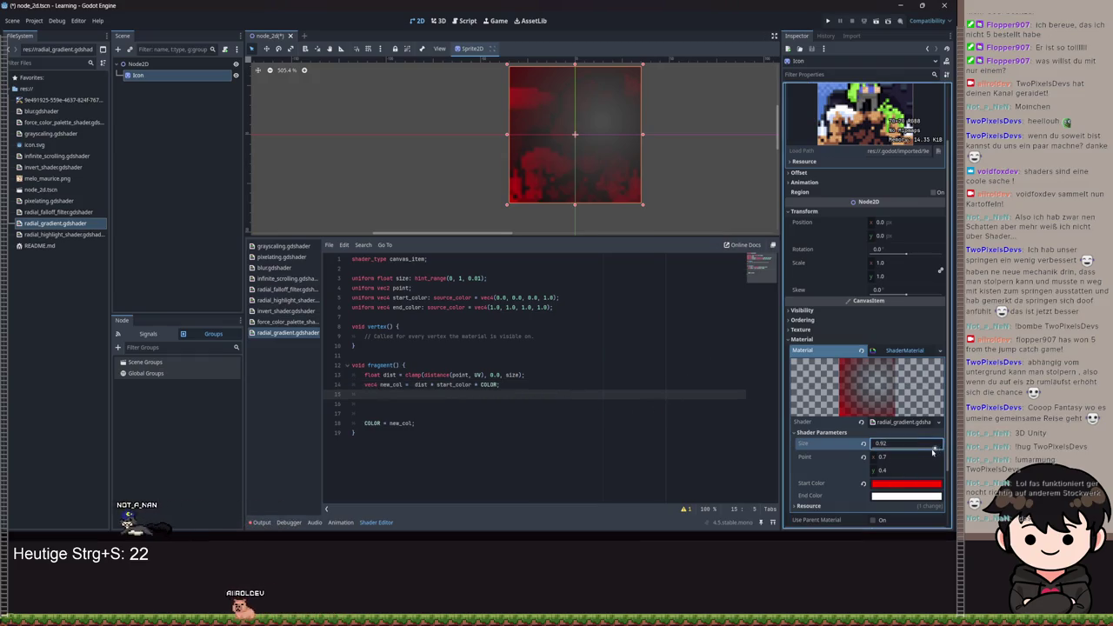
{"action": "left_click", "coordinate": [484, 404]}
{"action": "key", "text": "ctrl+z"}
{"action": "key", "text": "ctrl+z"}
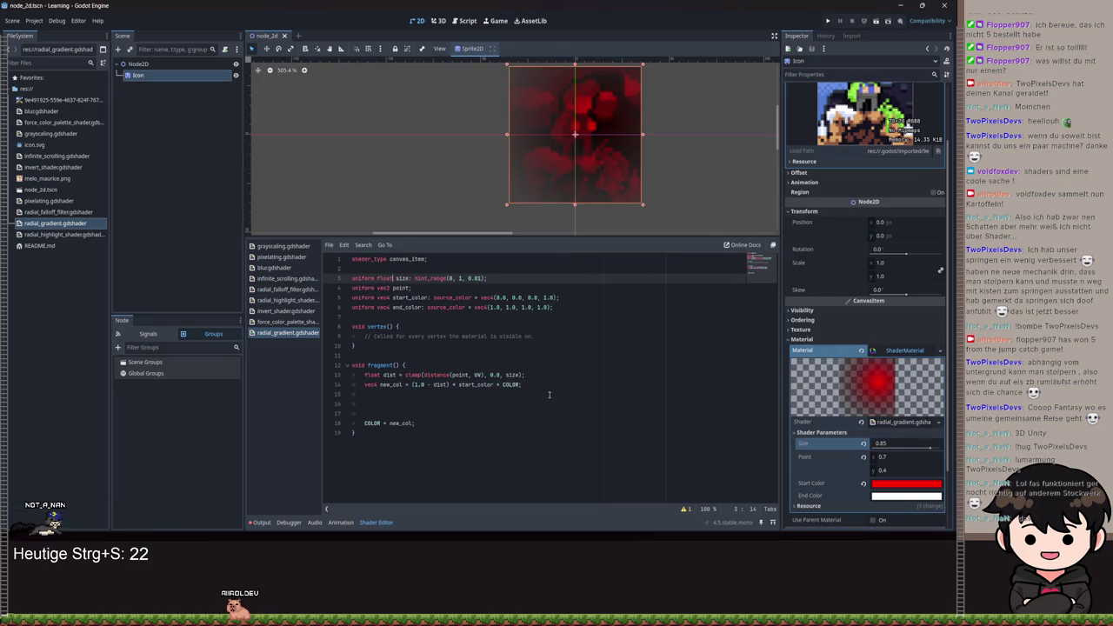
- Shrink Size to 0.75, set it to 1, and drag Point to shift the gradient
{"action": "left_click_drag", "start_coordinate": [931, 448], "coordinate": [872, 444]}
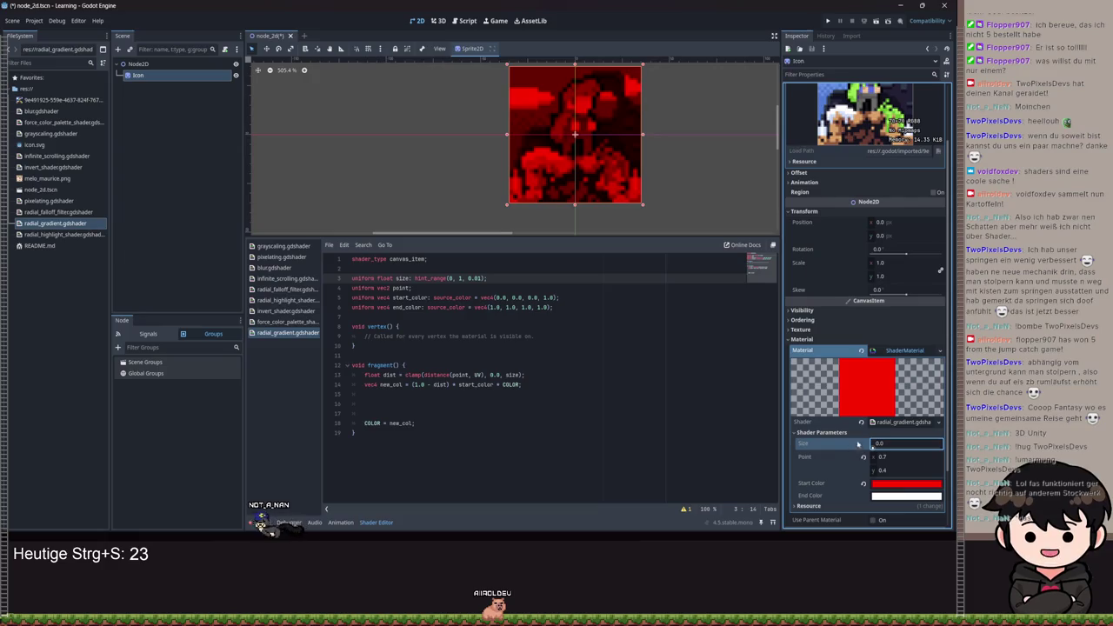
{"action": "type", "text": "1"}
{"action": "key", "text": "Return"}
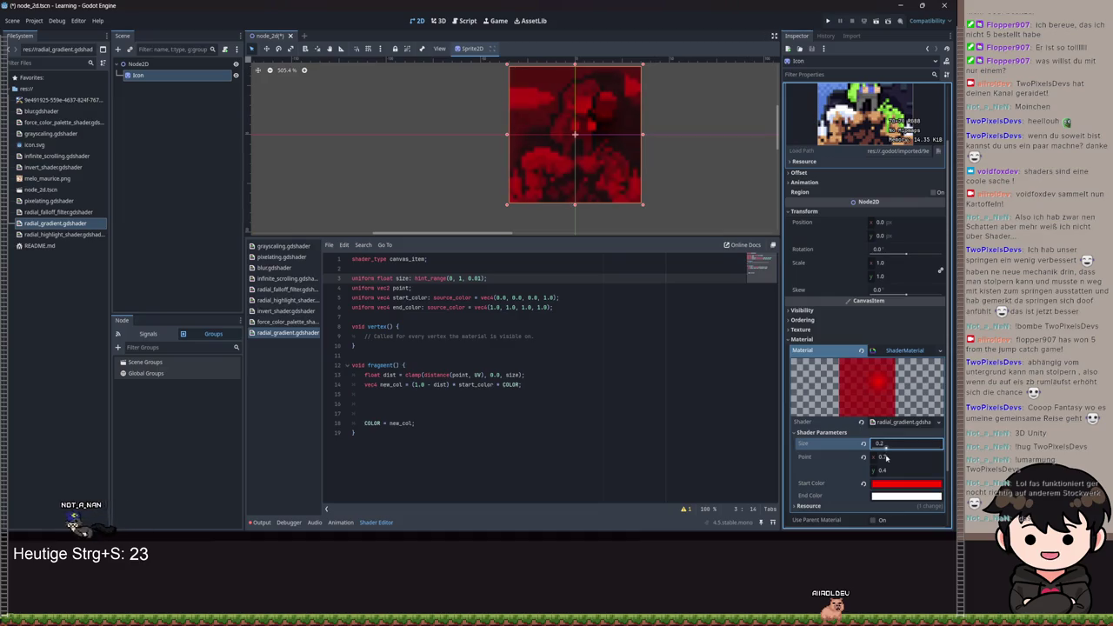
{"action": "left_click_drag", "start_coordinate": [880, 457], "coordinate": [913, 457]}
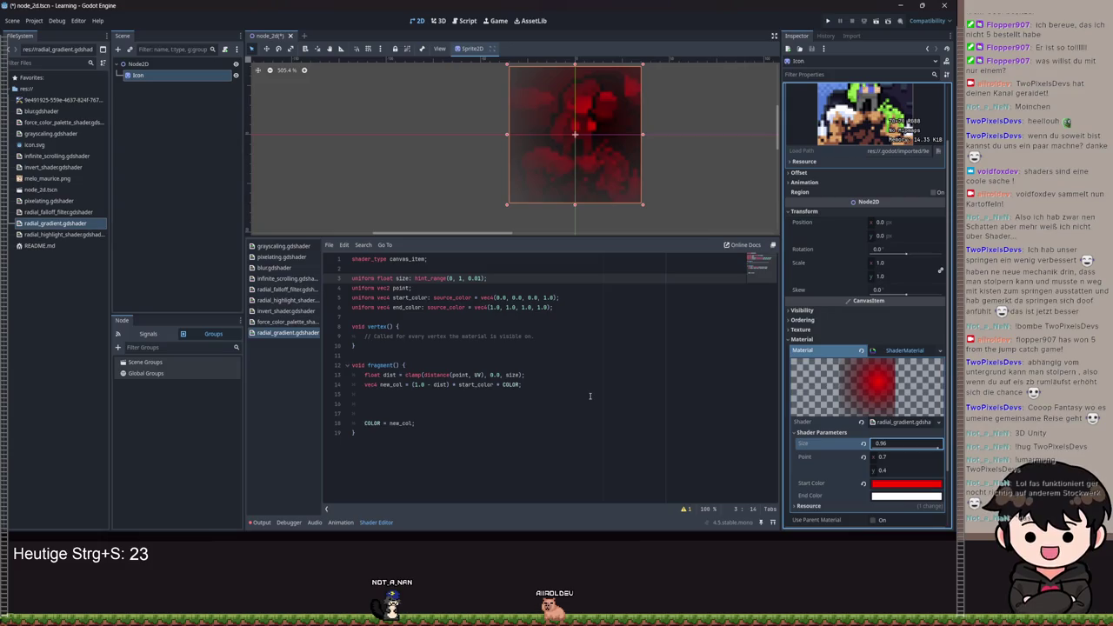
{"action": "left_click", "coordinate": [389, 403]}
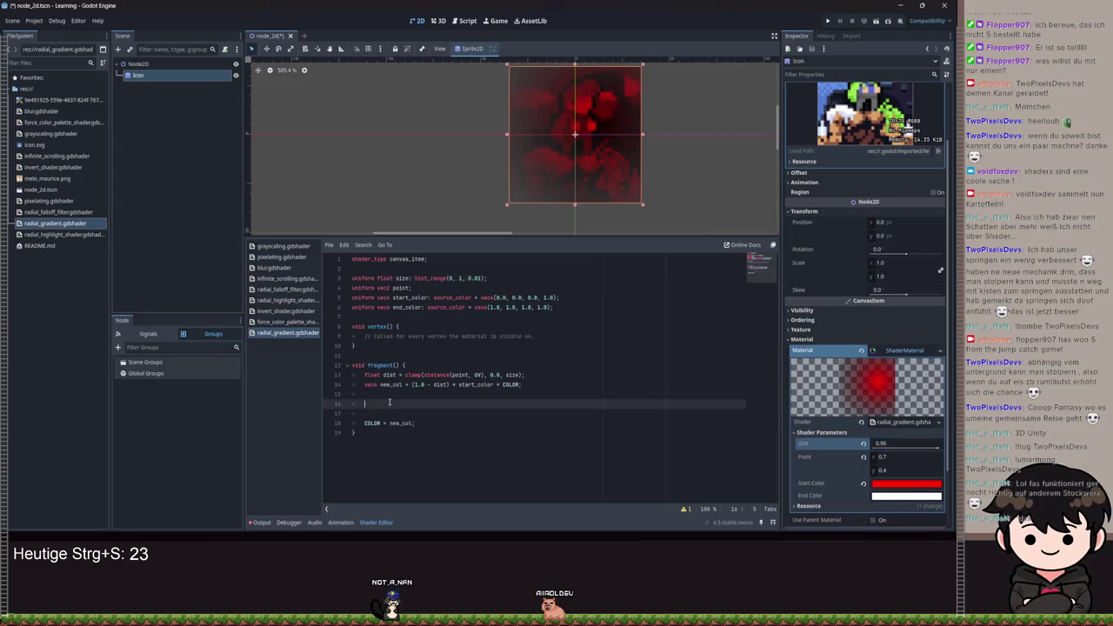
- Replace the new_col expression with smoothstep(start_color, end_color, dist)
{"action": "left_click", "coordinate": [685, 510]}
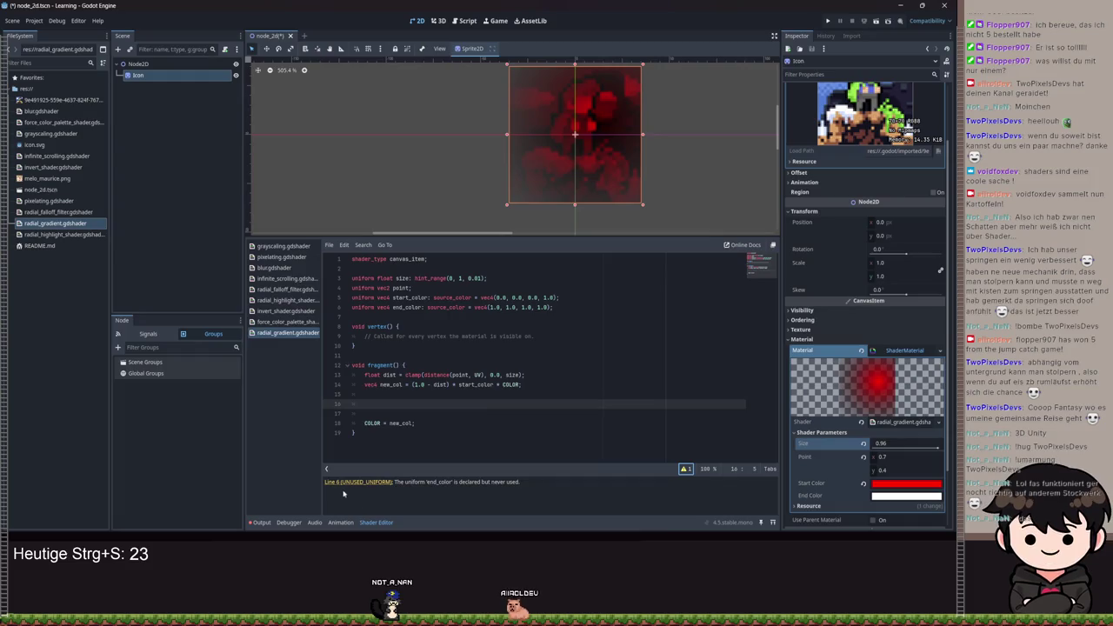
{"action": "left_click", "coordinate": [686, 470]}
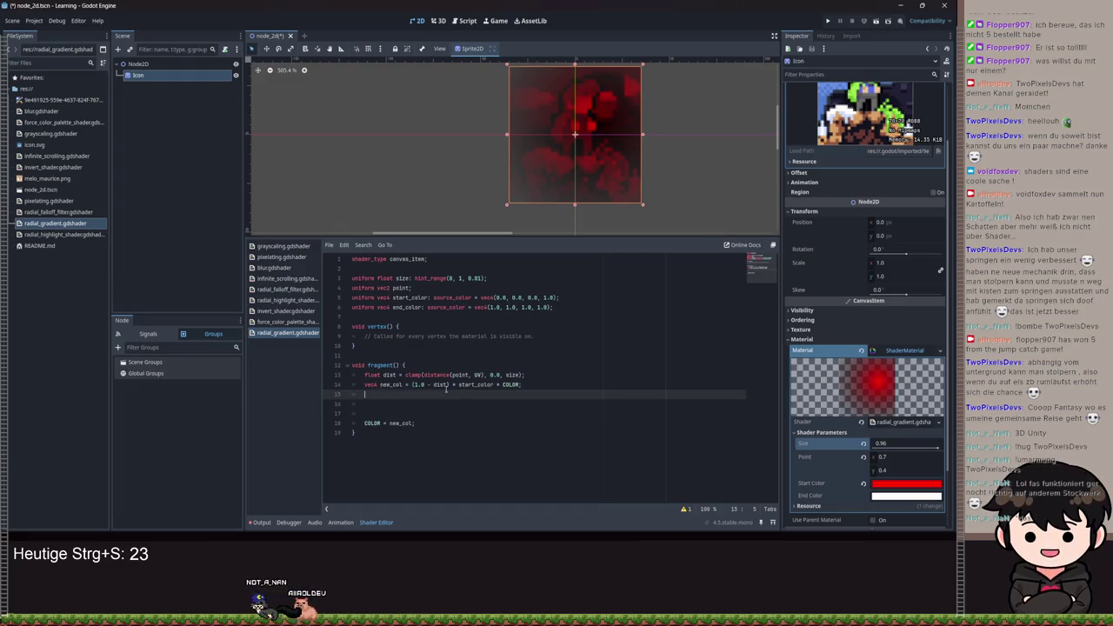
{"action": "left_click_drag", "start_coordinate": [523, 385], "coordinate": [458, 384]}
{"action": "key", "text": "BackSpace"}
{"action": "key", "text": "ctrl+space"}
{"action": "type", "text": "smoothstep("}
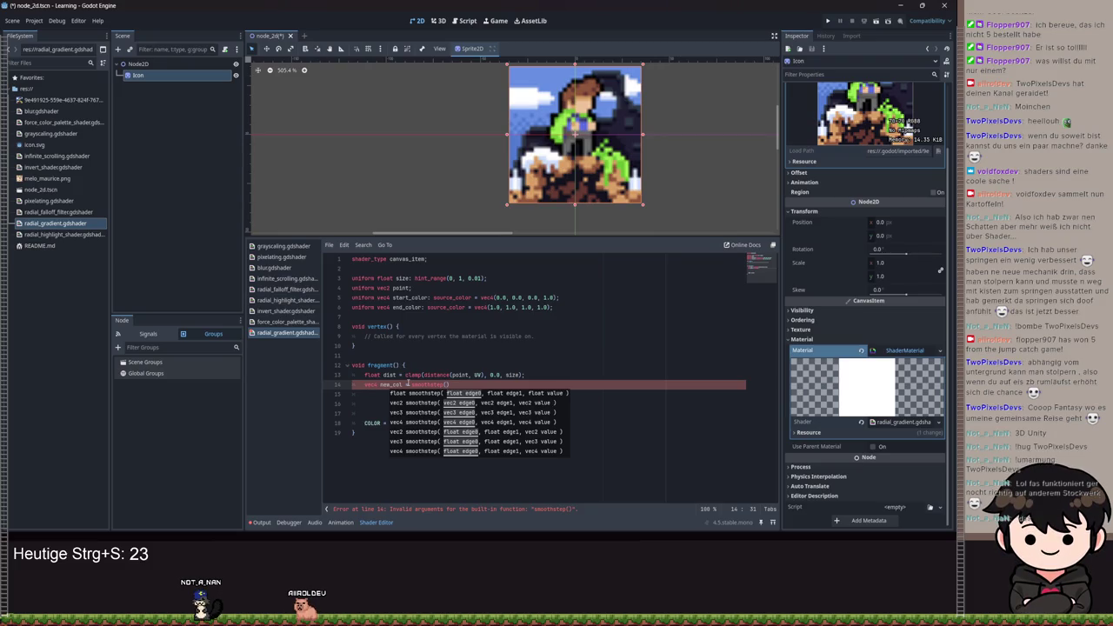
{"action": "type", "text": "start_color"}
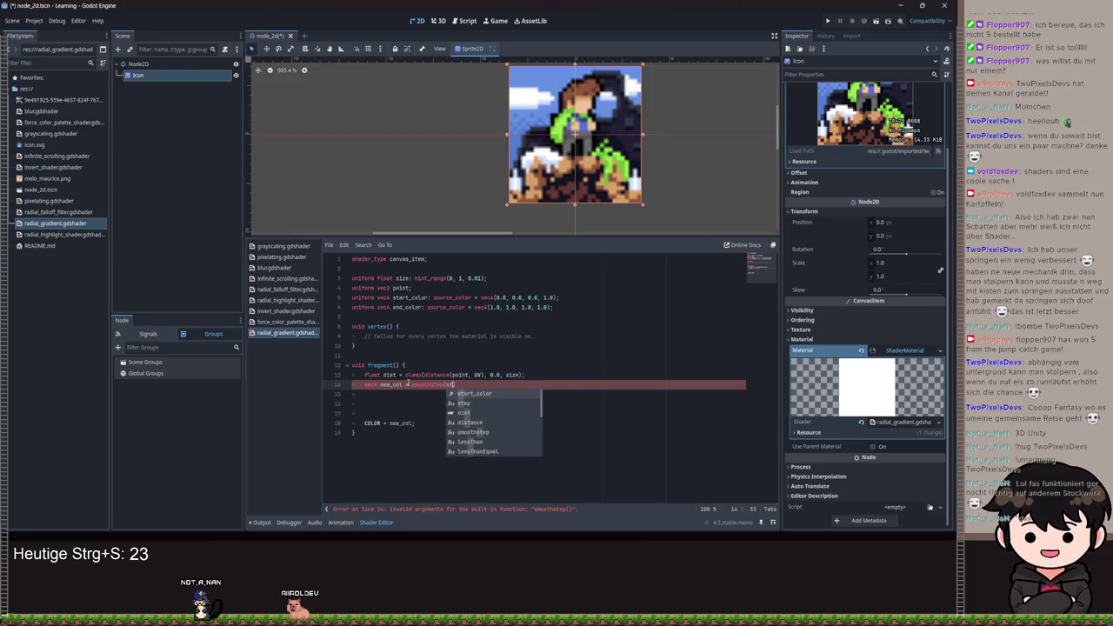
{"action": "type", "text": ", end"}
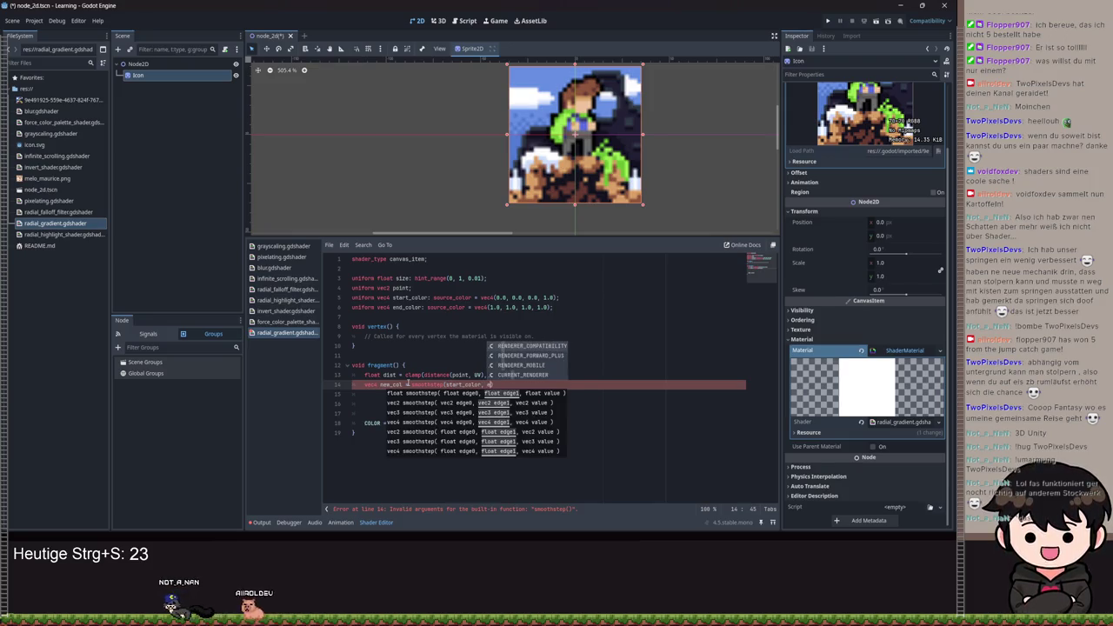
{"action": "key", "text": "Return"}
{"action": "type", "text": ", "}
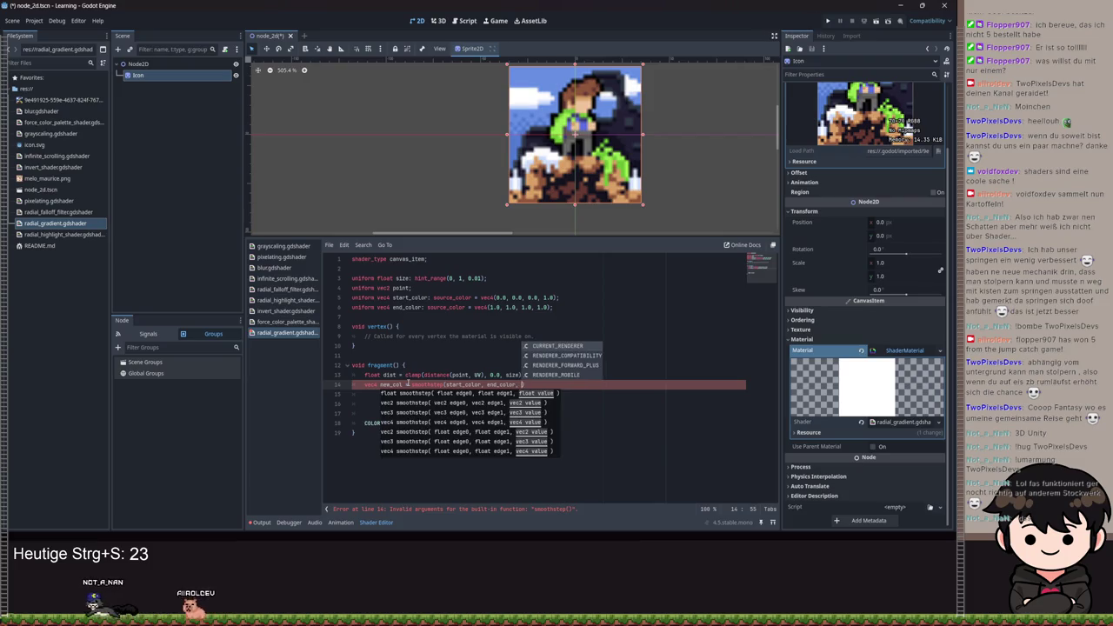
{"action": "type", "text": "dist"}
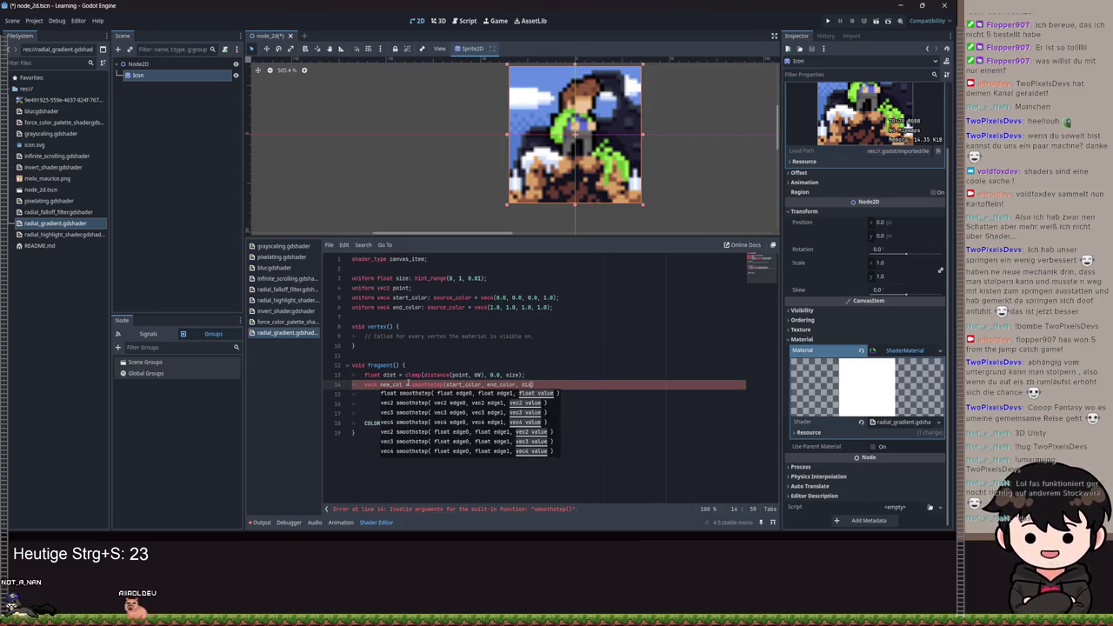
{"action": "type", "text": ");"}
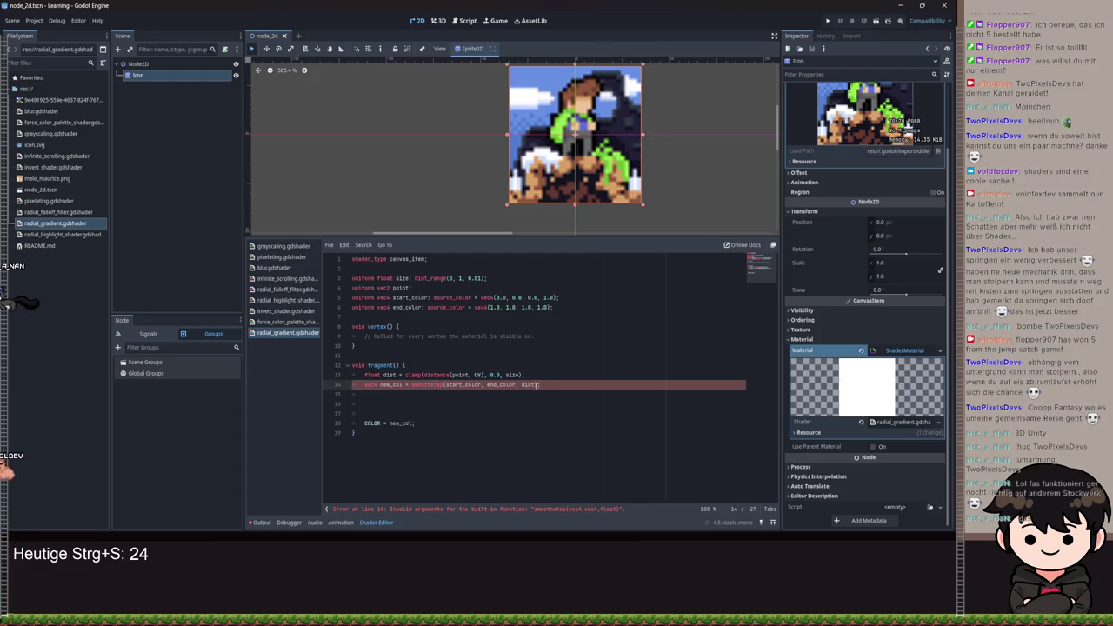
- Wrap dist in vec4(), save to recompile, and lower the Size value
{"action": "double_click", "coordinate": [527, 384]}
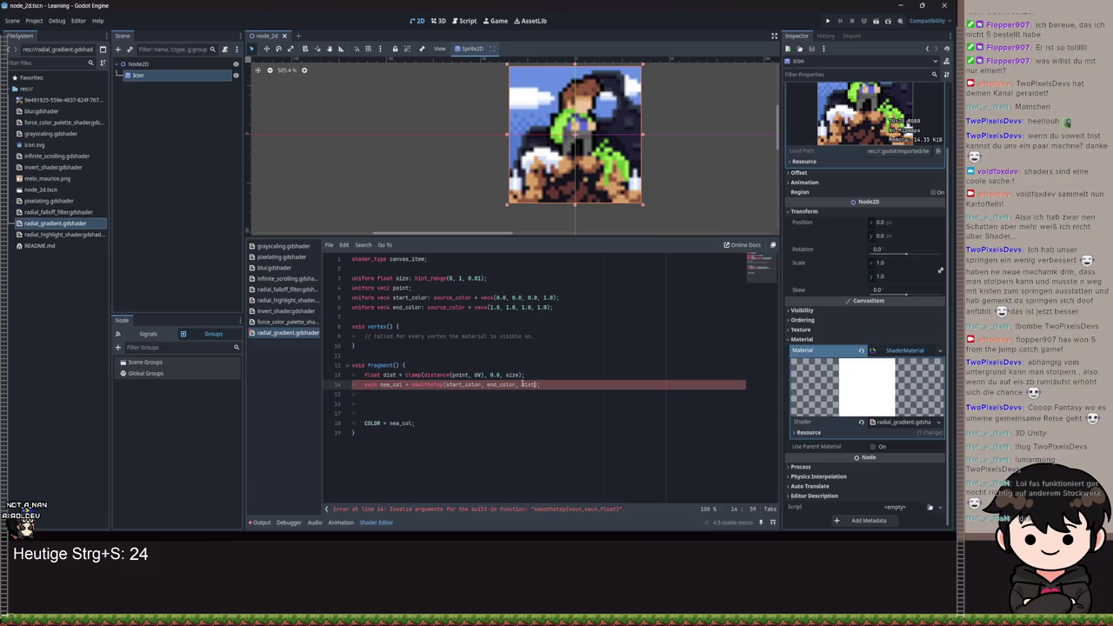
{"action": "type", "text": "vec4"}
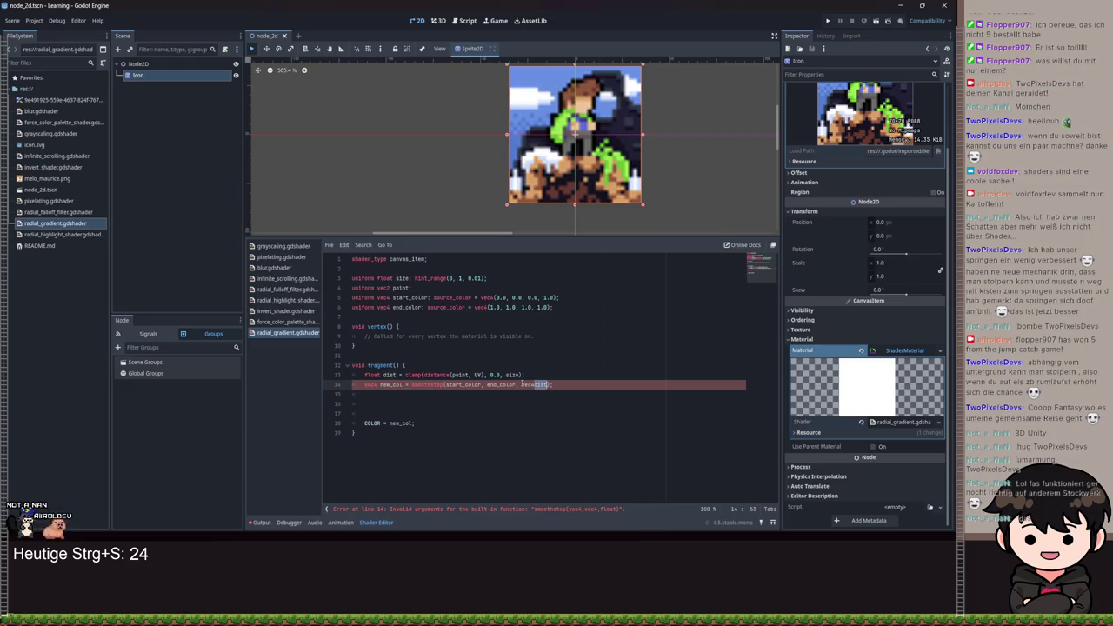
{"action": "type", "text": "("}
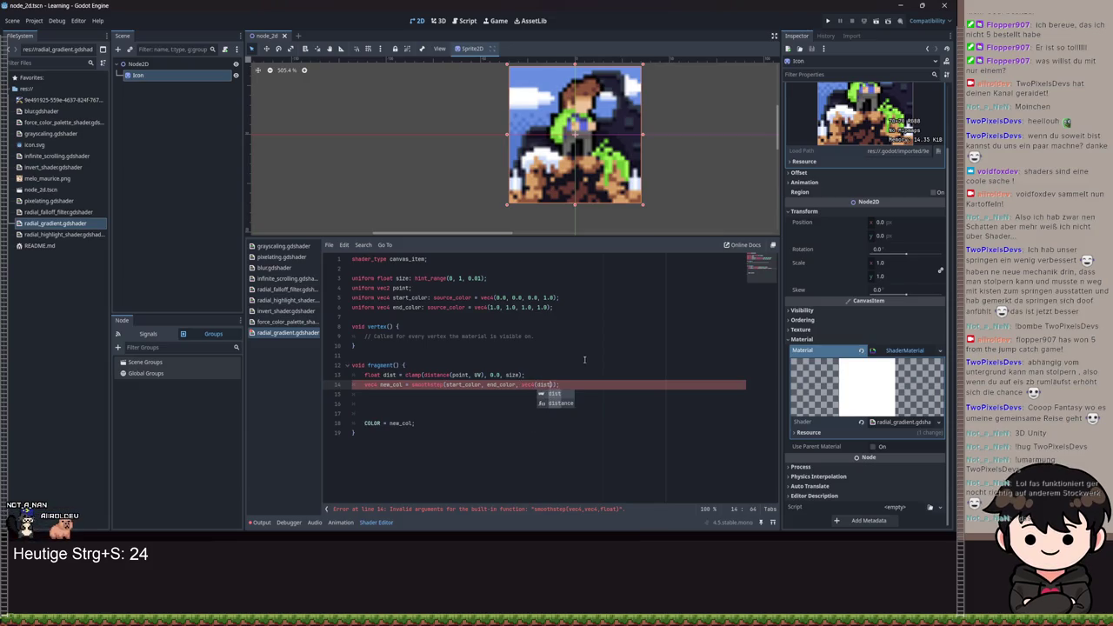
{"action": "left_click", "coordinate": [586, 359]}
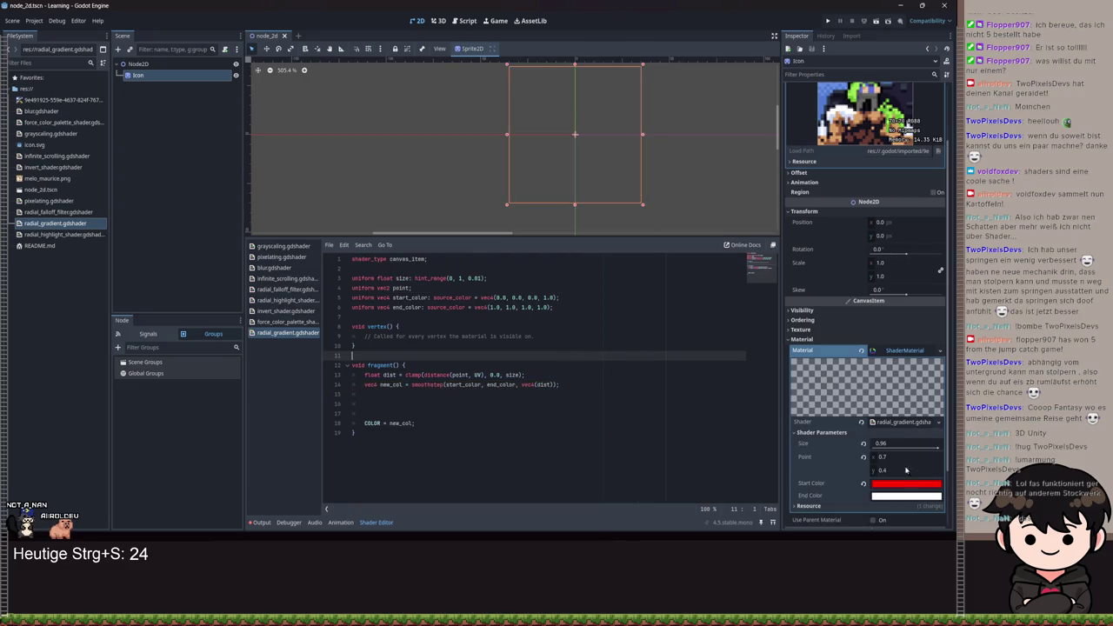
{"action": "key", "text": "ctrl+s"}
{"action": "left_click_drag", "start_coordinate": [936, 447], "coordinate": [914, 451]}
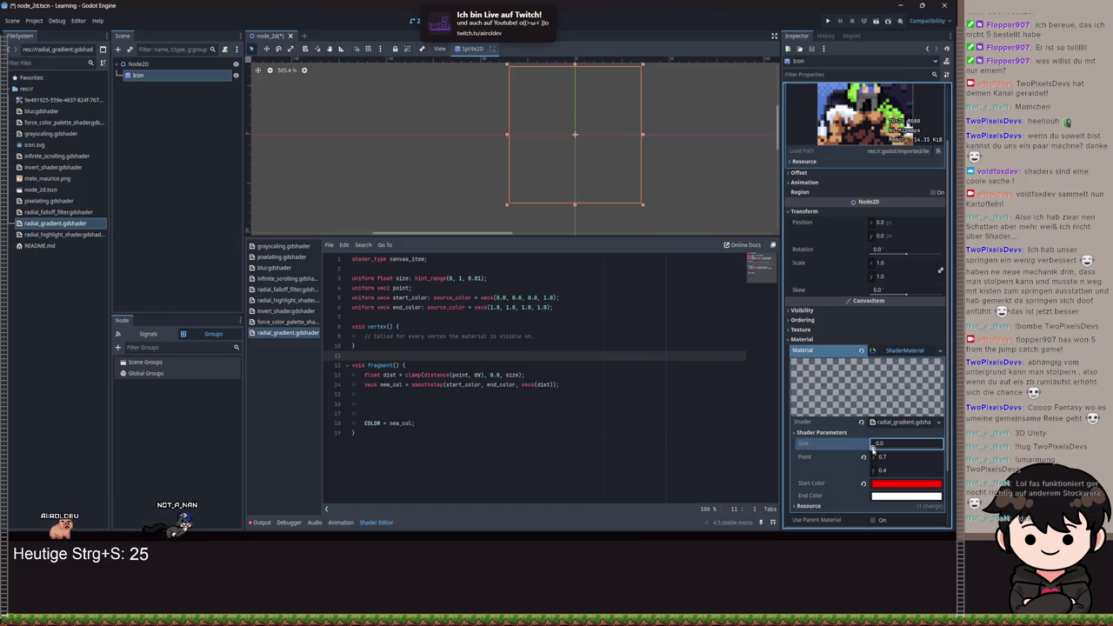
{"action": "type", "text": "1"}
- Reset Start Color to default, then revert line 14 to smoothstep(start_color, end_color, dist); and save
{"action": "left_click", "coordinate": [862, 483]}
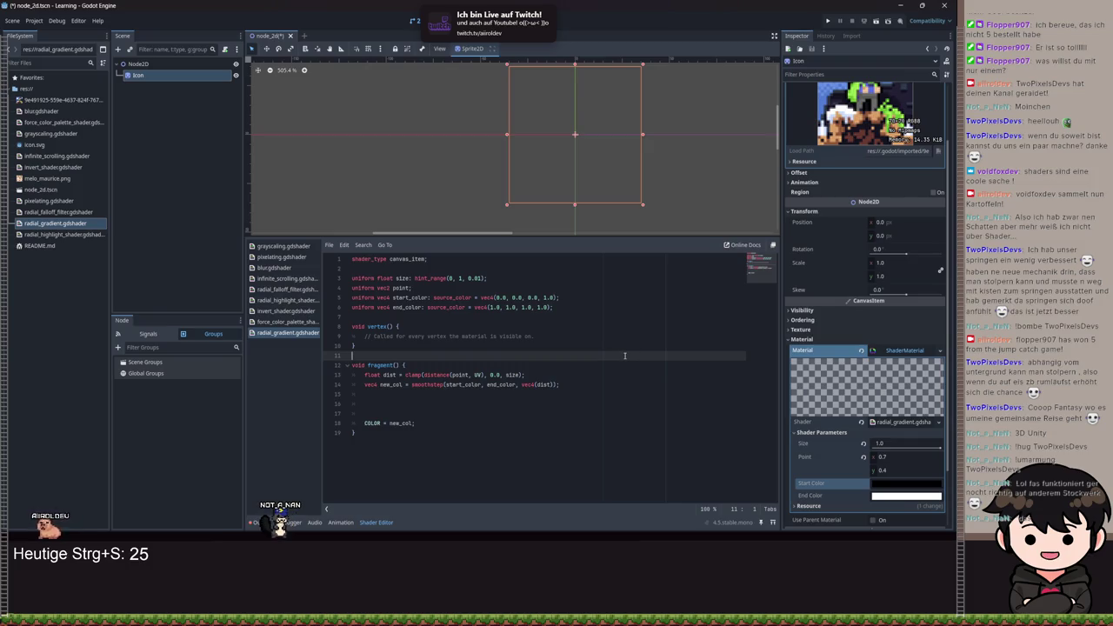
{"action": "key", "text": "ctrl+s"}
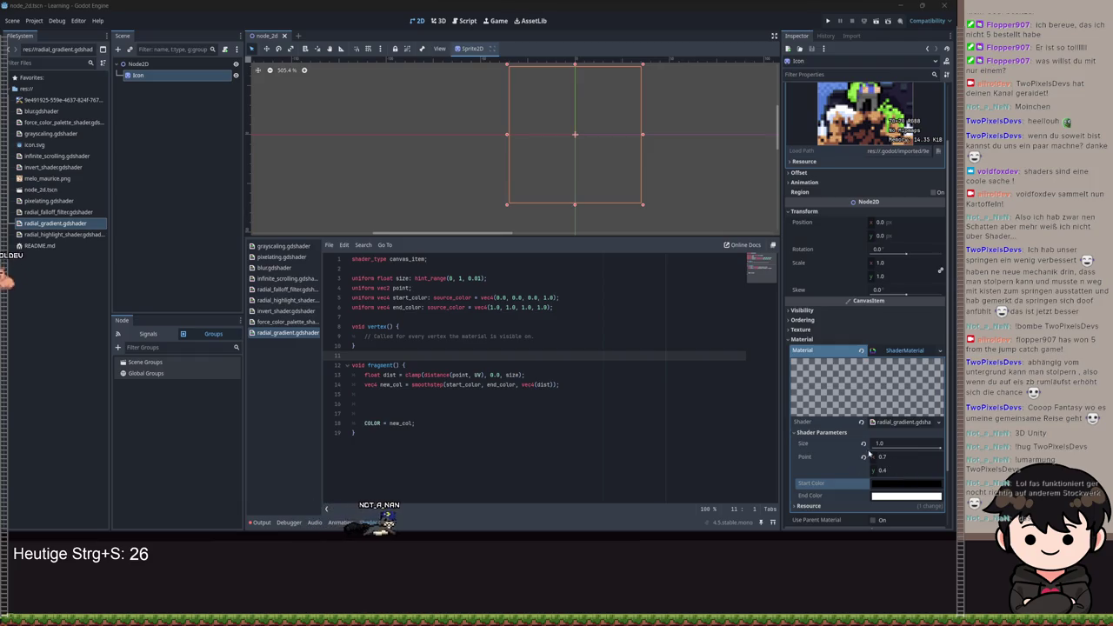
{"action": "left_click", "coordinate": [521, 403]}
{"action": "left_click", "coordinate": [520, 385]}
{"action": "left_click", "coordinate": [578, 385]}
{"action": "key", "text": "BackSpace"}
{"action": "key", "text": "BackSpace"}
{"action": "type", "text": ");"}
{"action": "key", "text": "ctrl+s"}
{"action": "key", "text": "ctrl+s"}
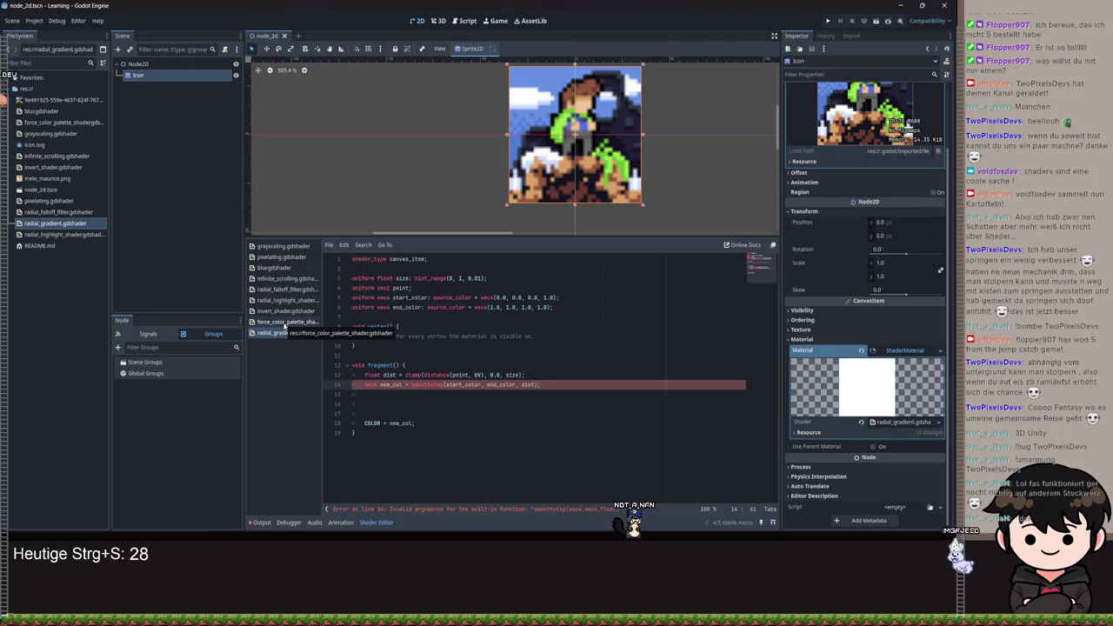
- Prefix the smoothstep call on line 14 with '1.0 -' and save
{"action": "left_click", "coordinate": [409, 384]}
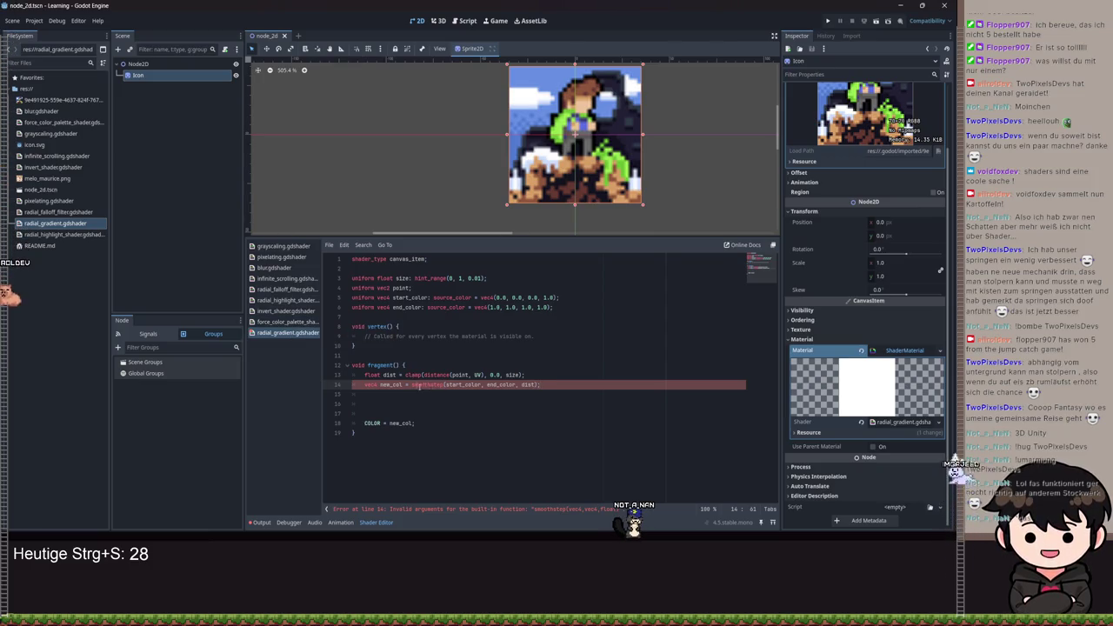
{"action": "type", "text": "1.0 -"}
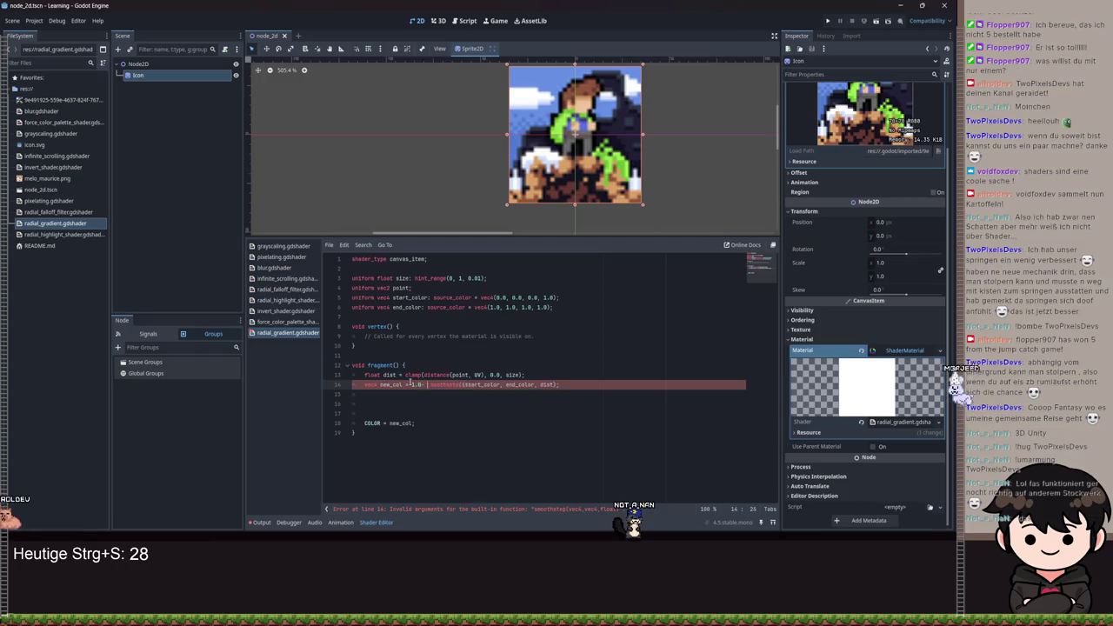
{"action": "key", "text": "ctrl+s"}
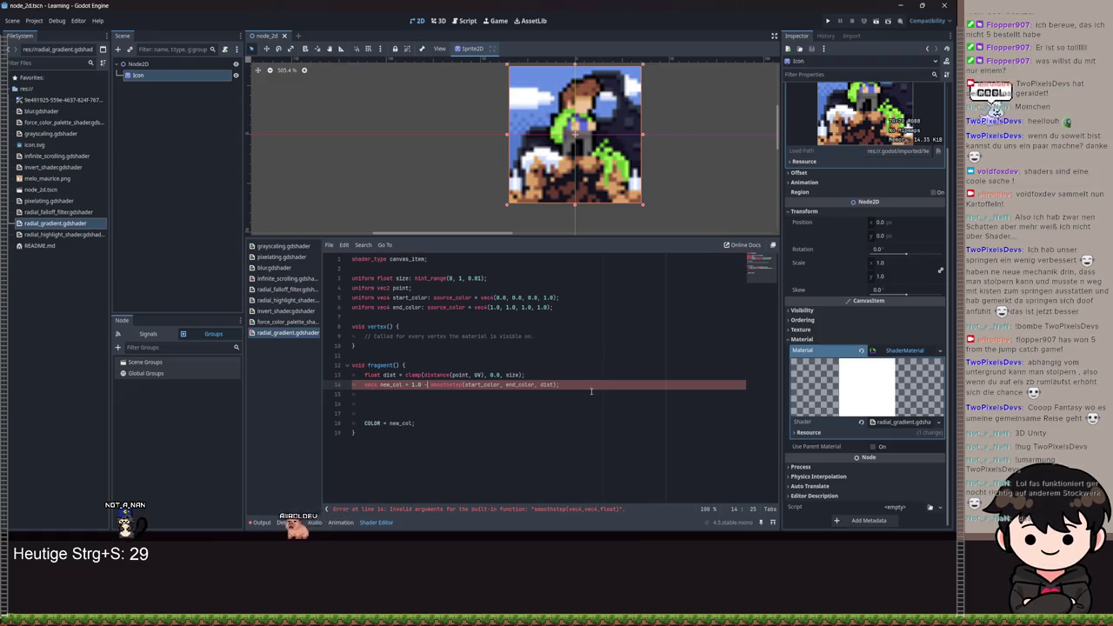
{"action": "key", "text": "End"}
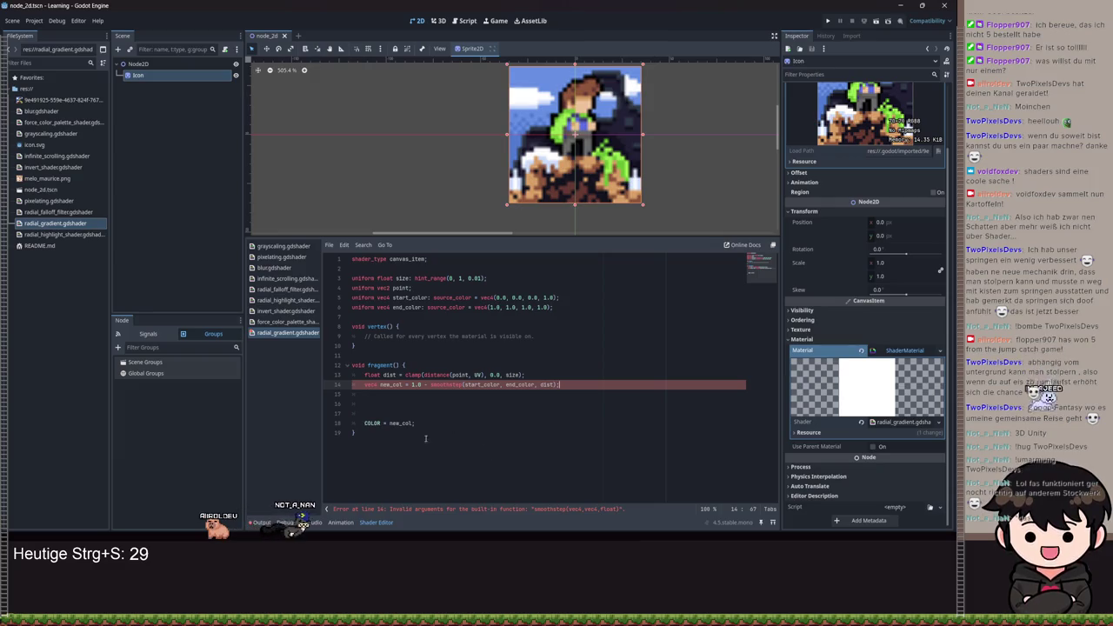
{"action": "left_click", "coordinate": [366, 410]}
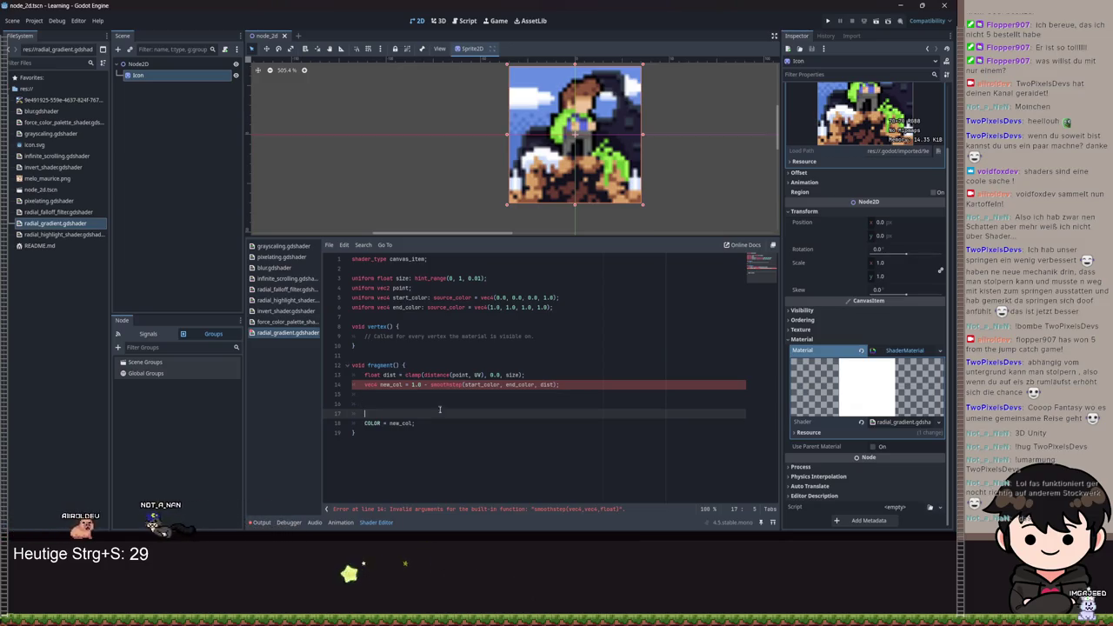
- Remove clamp from the dist line, pass vec4(dist) to smoothstep, and save
{"action": "left_click_drag", "start_coordinate": [522, 375], "coordinate": [497, 375]}
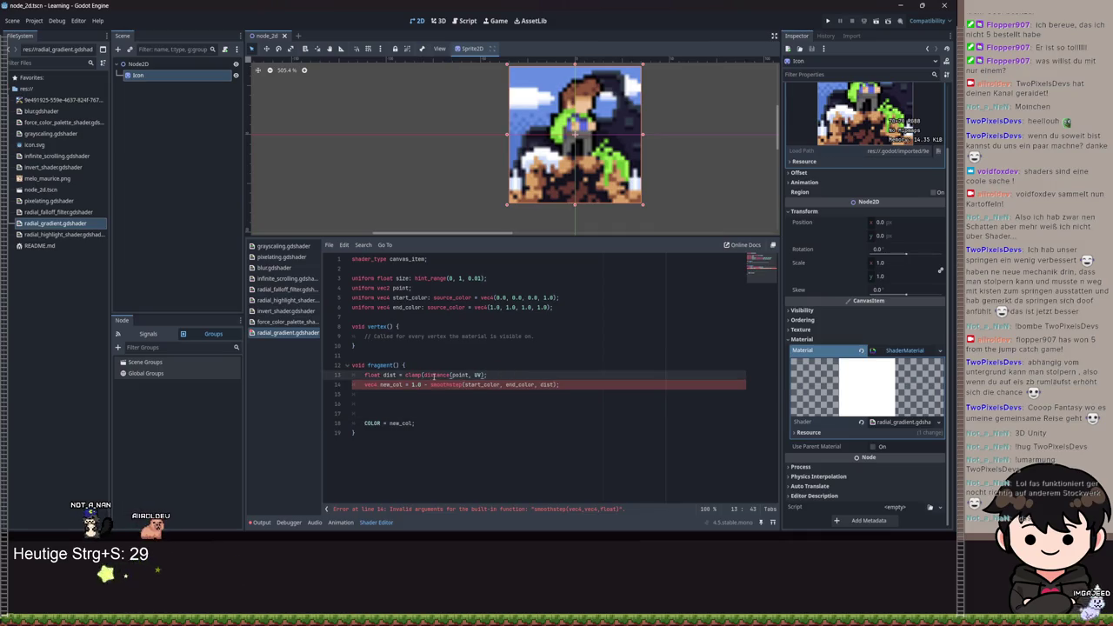
{"action": "key", "text": "BackSpace"}
{"action": "key", "text": "BackSpace"}
{"action": "key", "text": "BackSpace"}
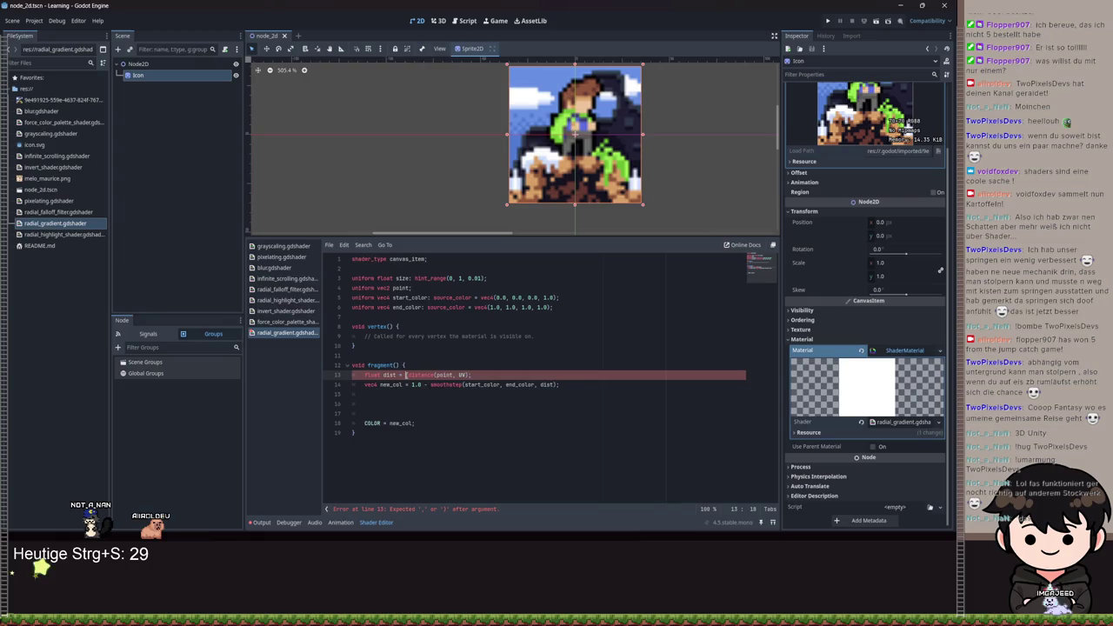
{"action": "left_click", "coordinate": [539, 384]}
{"action": "key", "text": "ctrl+space"}
{"action": "type", "text": "vec"}
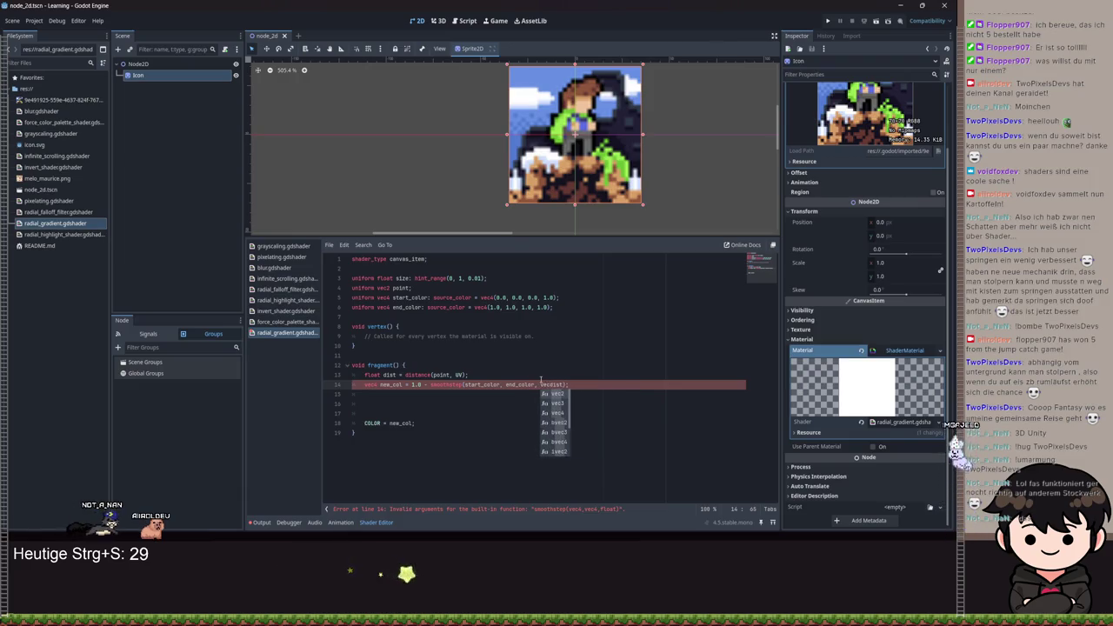
{"action": "key", "text": "Delete"}
{"action": "key", "text": "Delete"}
{"action": "key", "text": "Delete"}
{"action": "type", "text": "4(dist"}
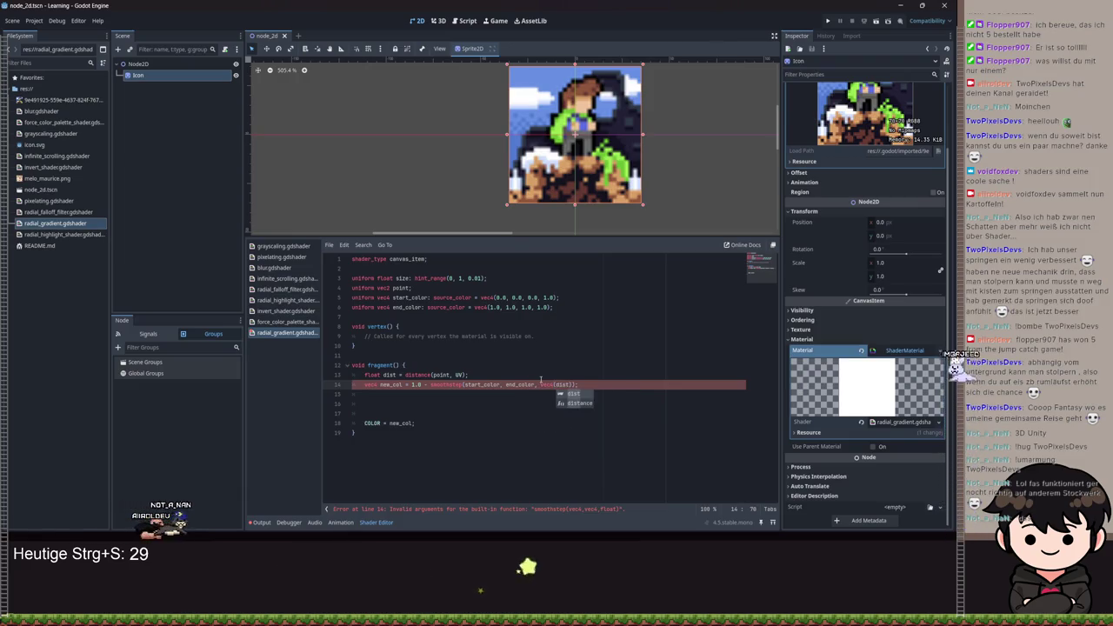
{"action": "left_click", "coordinate": [540, 379]}
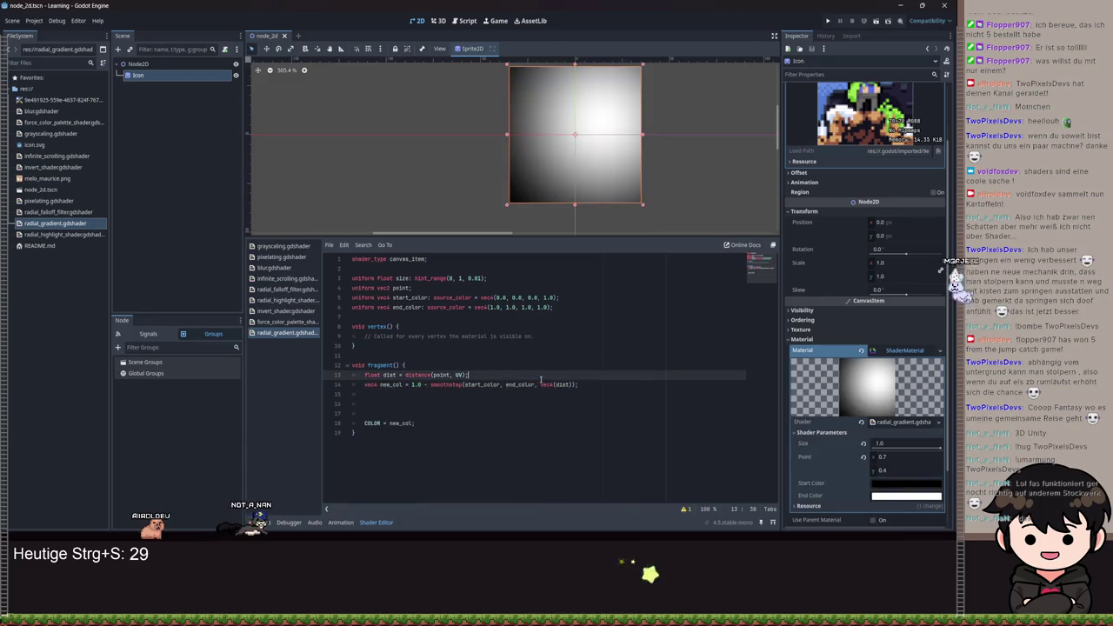
{"action": "key", "text": "ctrl+s"}
- Test lowering Size, then undo it back to 1.0
{"action": "left_click_drag", "start_coordinate": [908, 445], "coordinate": [896, 453]}
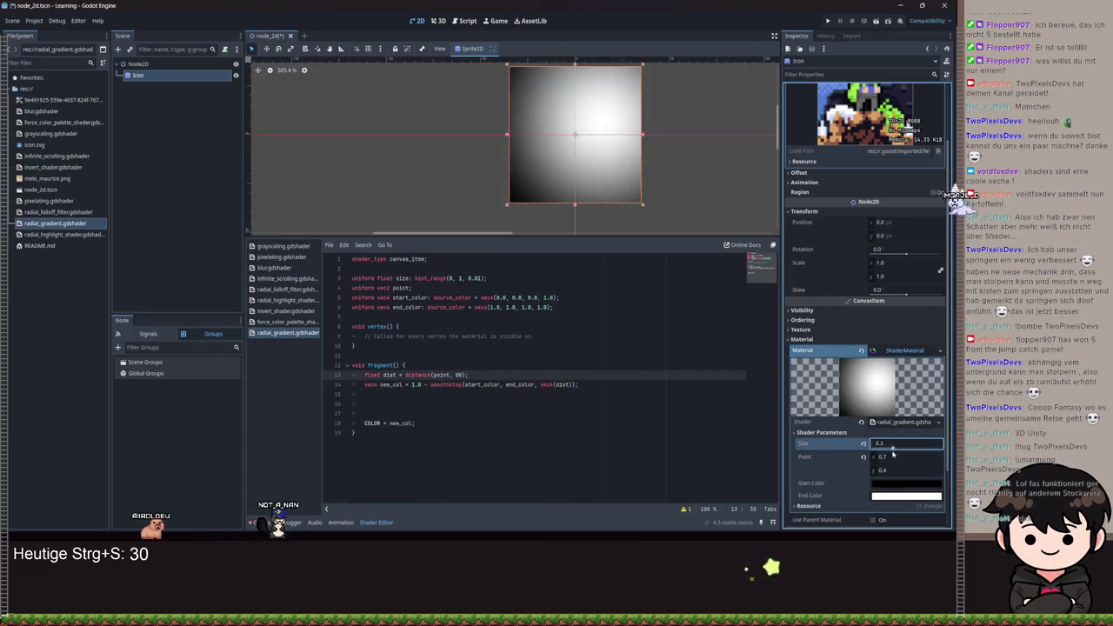
{"action": "key", "text": "ctrl+z"}
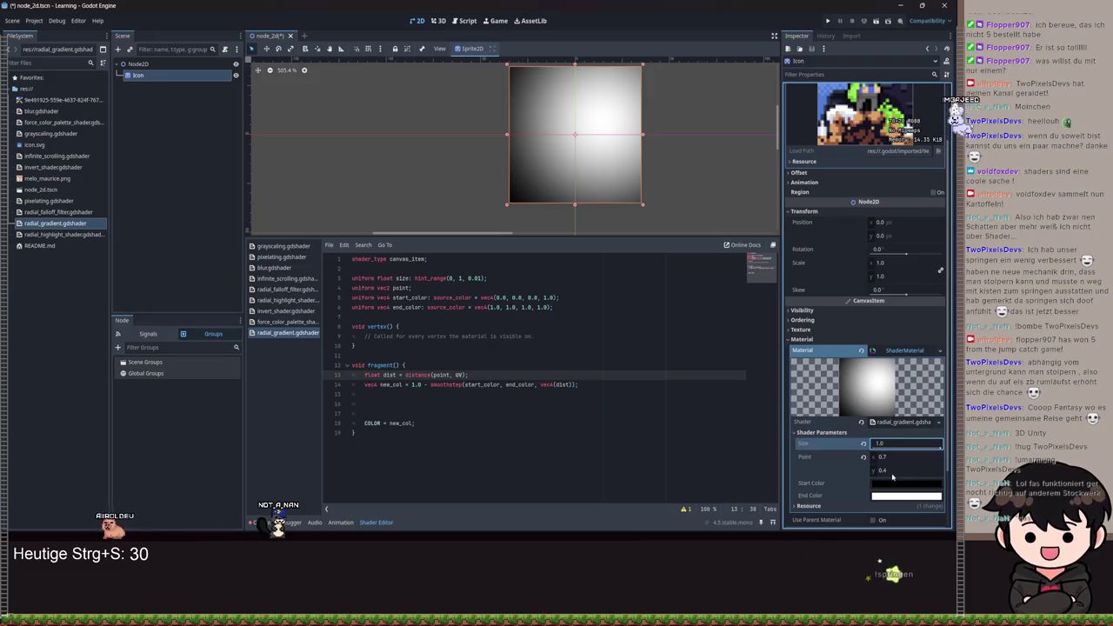
{"action": "left_click", "coordinate": [910, 485]}
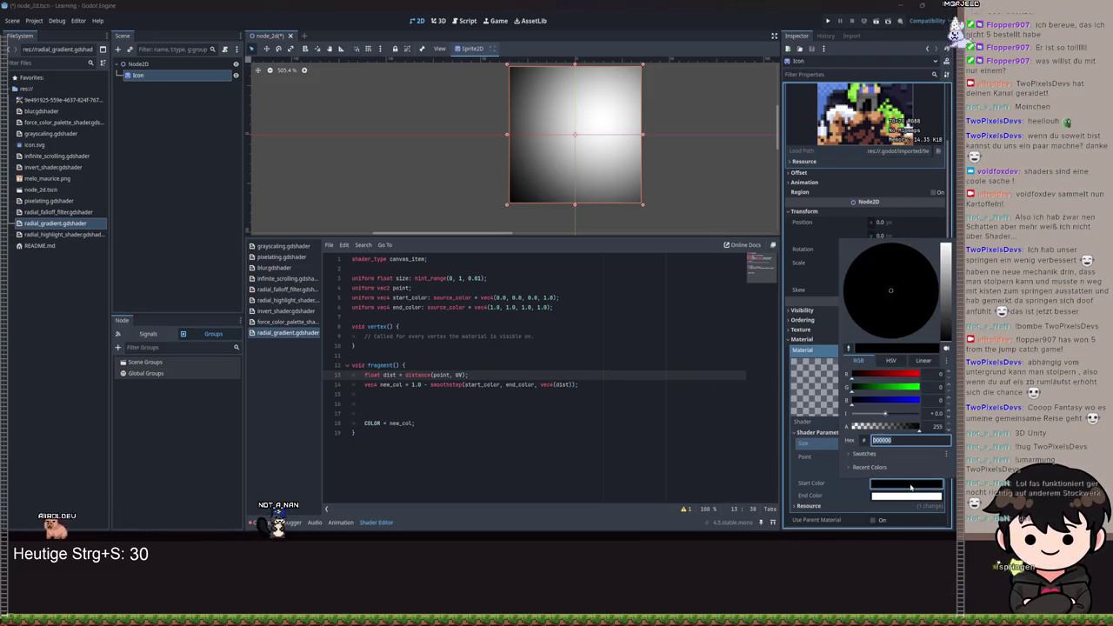
{"action": "left_click", "coordinate": [899, 504]}
{"action": "left_click", "coordinate": [900, 505]}
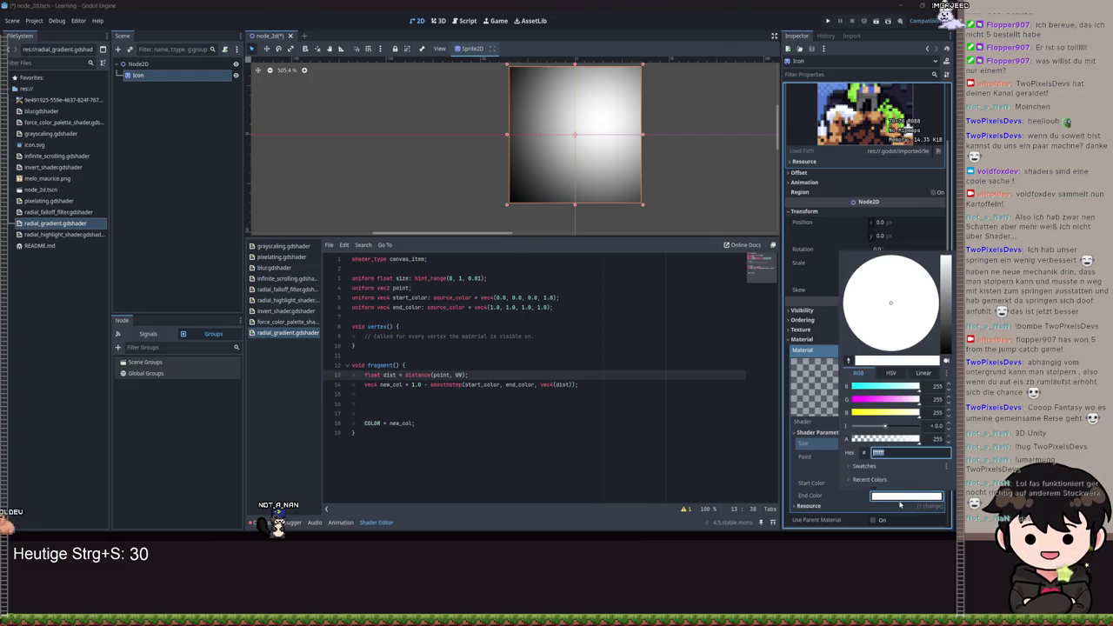
{"action": "mouse_move", "coordinate": [904, 438]}
{"action": "left_mouse_down"}
{"action": "mouse_move", "coordinate": [918, 439]}
{"action": "mouse_move", "coordinate": [855, 441]}
{"action": "mouse_move", "coordinate": [918, 439]}
{"action": "left_mouse_up"}
{"action": "left_click", "coordinate": [609, 409]}
{"action": "double_click", "coordinate": [481, 385]}
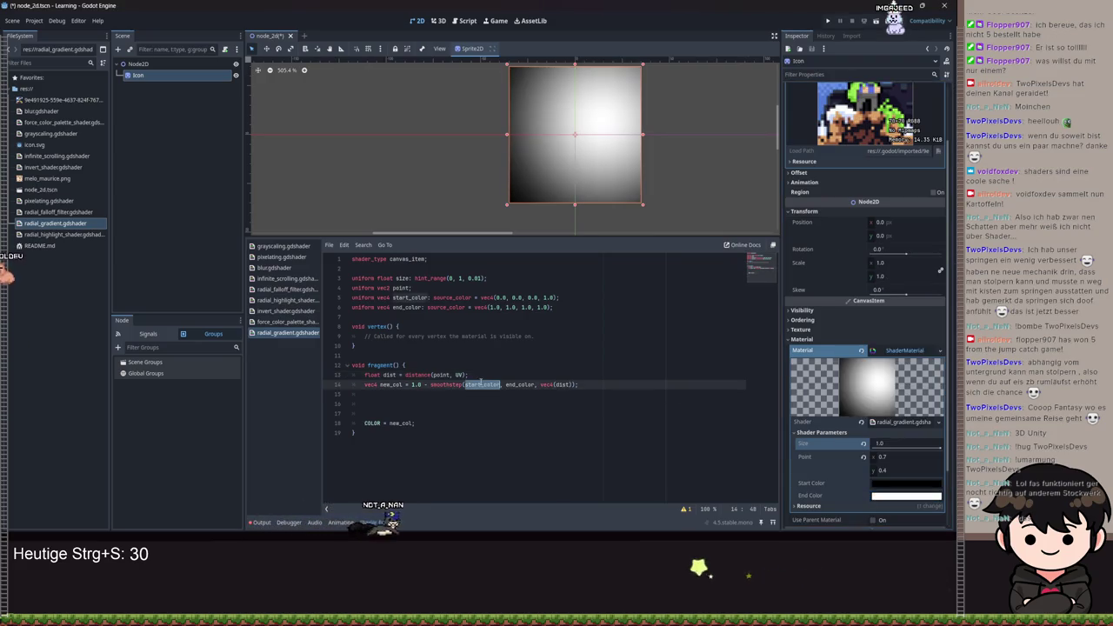
{"action": "type", "text": "end_color"}
{"action": "key", "text": "ctrl+Right"}
{"action": "key", "text": "ctrl+shift+Left"}
{"action": "type", "text": "start_color"}
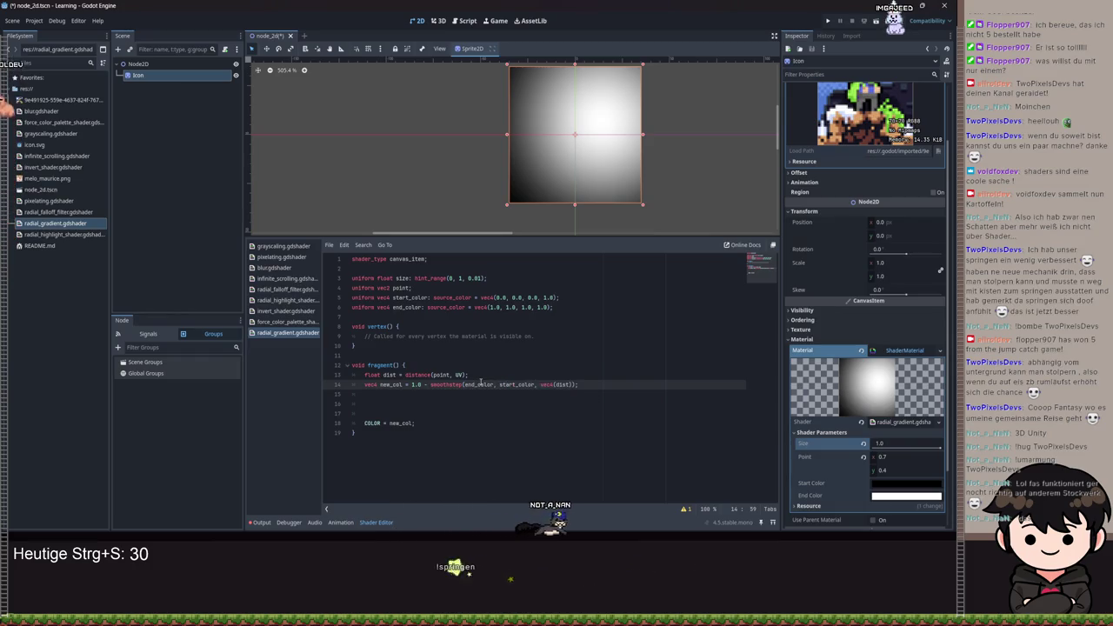
{"action": "key", "text": "ctrl+s"}
{"action": "left_click", "coordinate": [903, 496]}
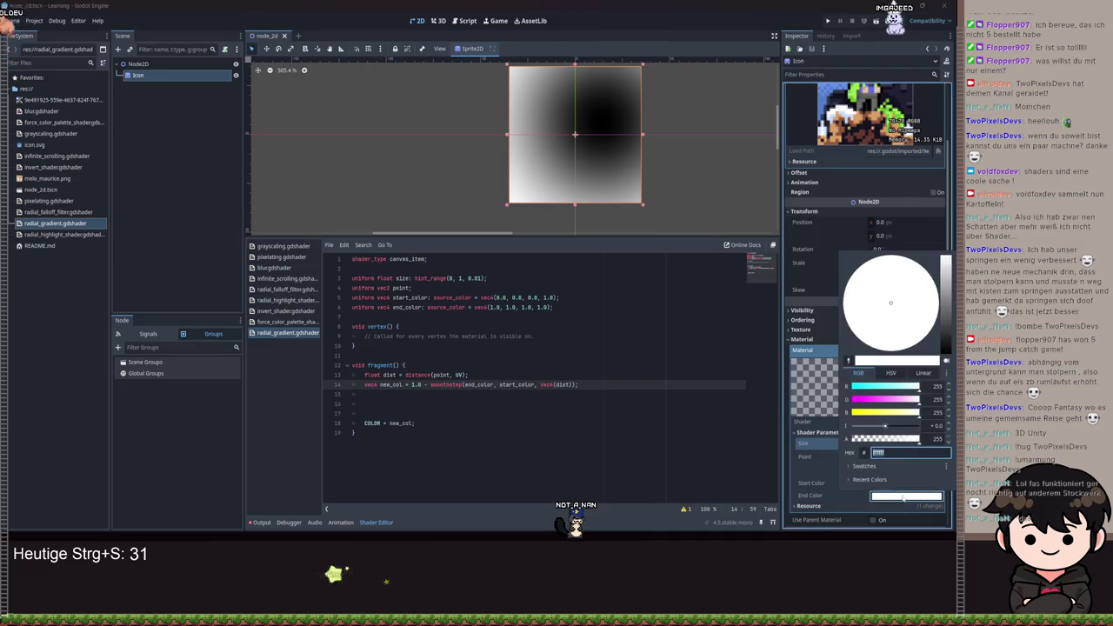
{"action": "type", "text": "ffffff00"}
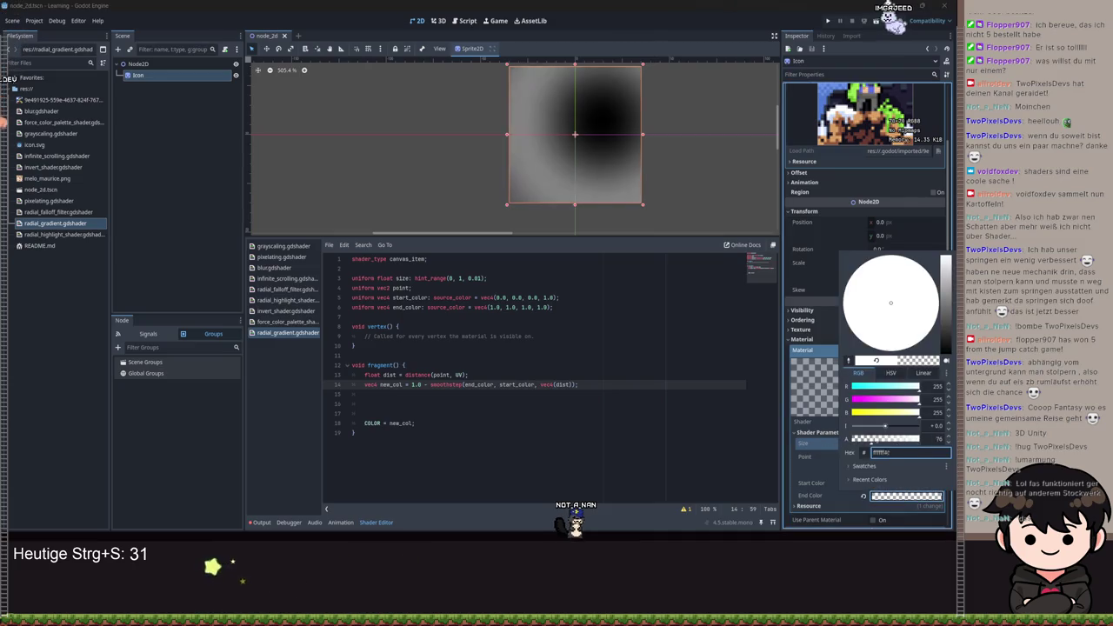
{"action": "left_click", "coordinate": [807, 430]}
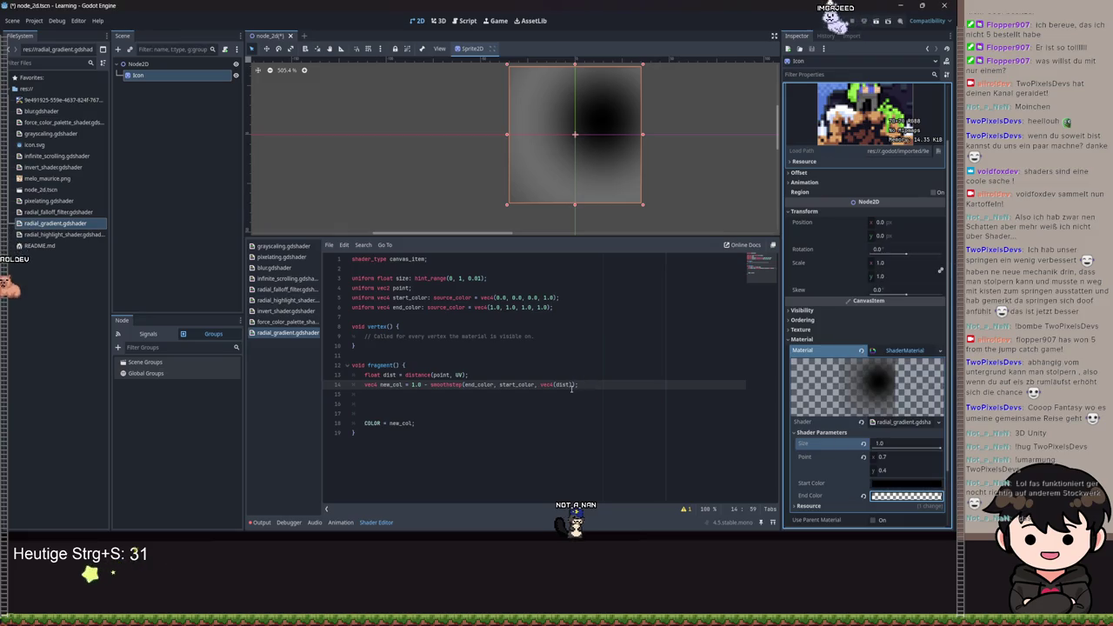
{"action": "key", "text": "ctrl+s"}
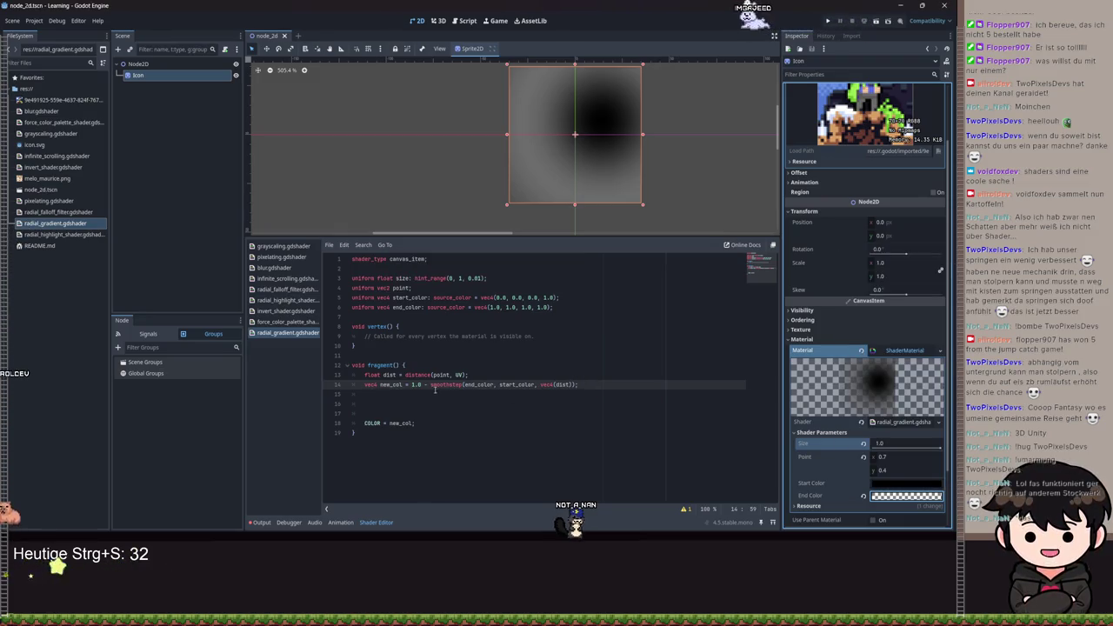
{"action": "type", "text": "rt_color"}
{"action": "left_click_drag", "start_coordinate": [541, 384], "coordinate": [411, 384]}
{"action": "key", "text": "BackSpace"}
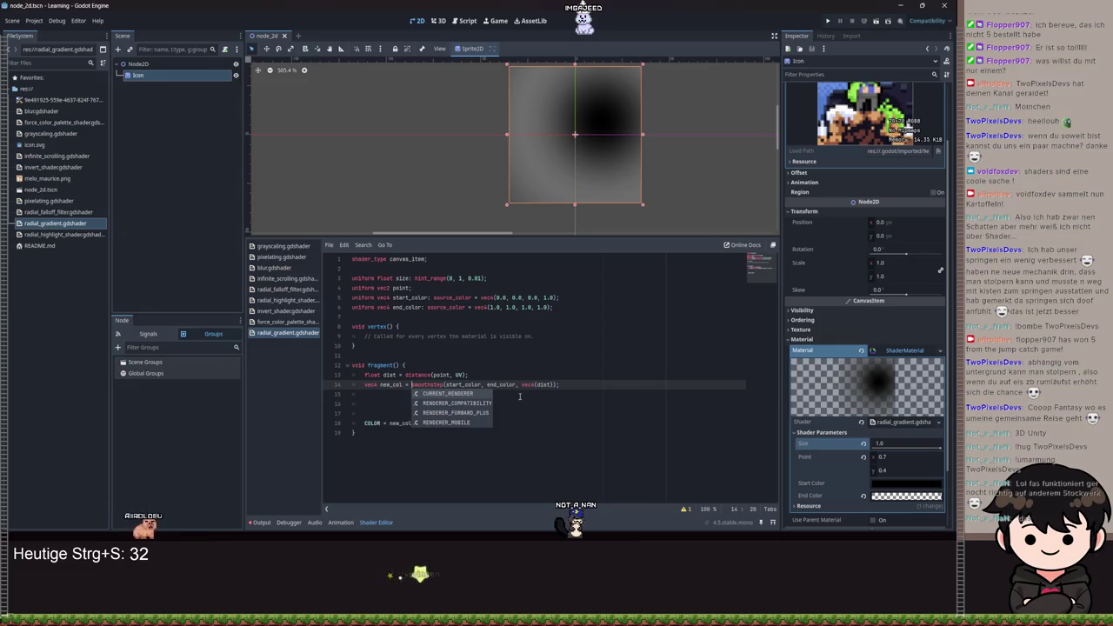
{"action": "key", "text": "ctrl+s"}
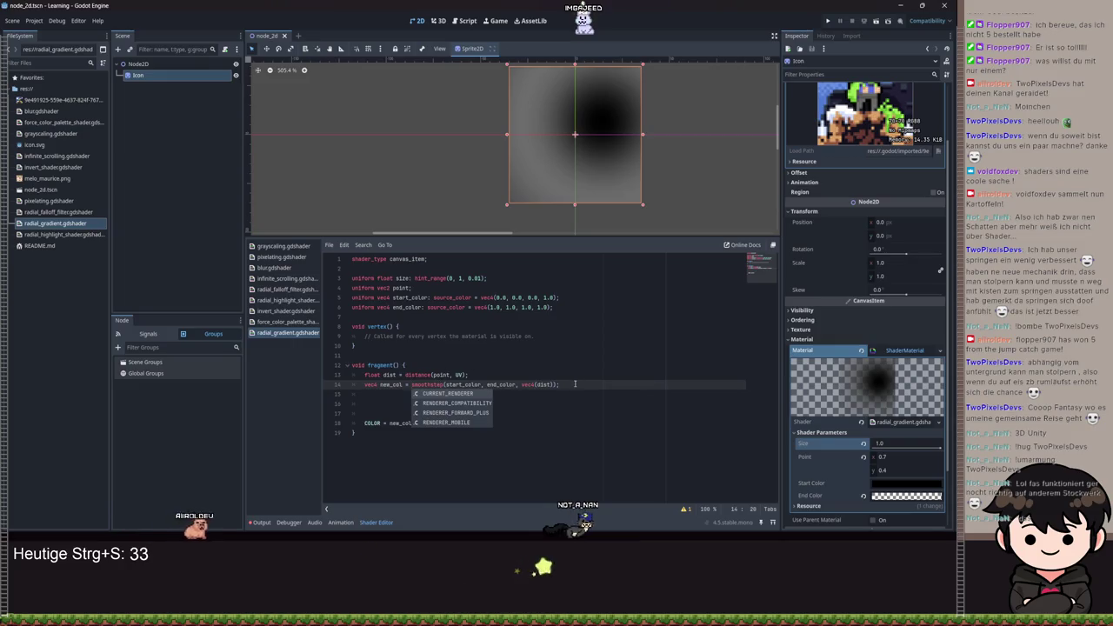
{"action": "left_click", "coordinate": [574, 384]}
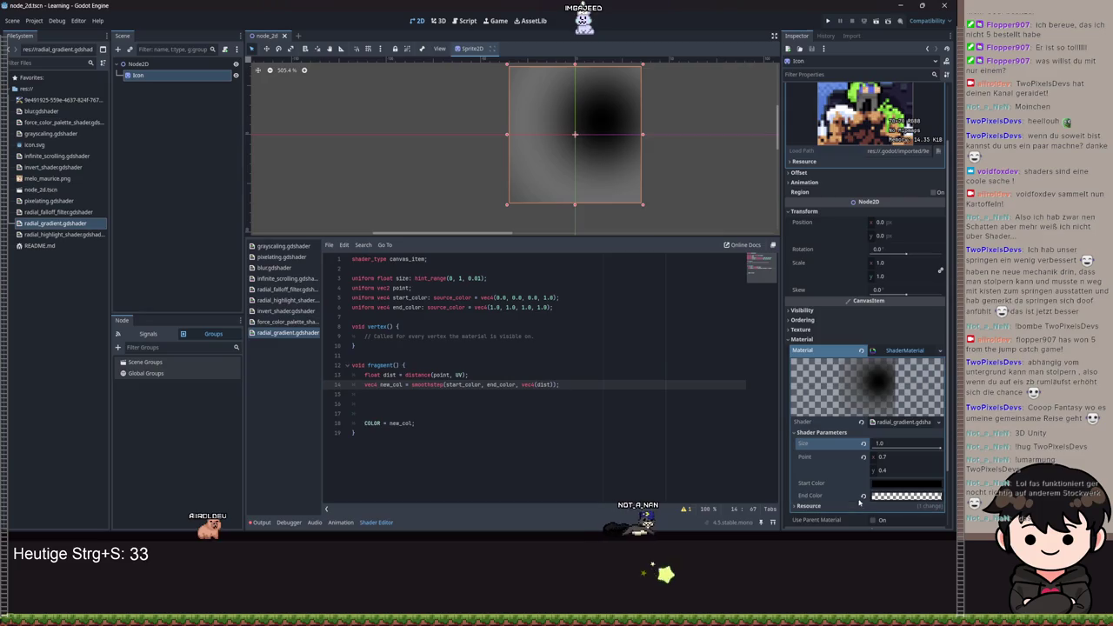
{"action": "left_click", "coordinate": [900, 497]}
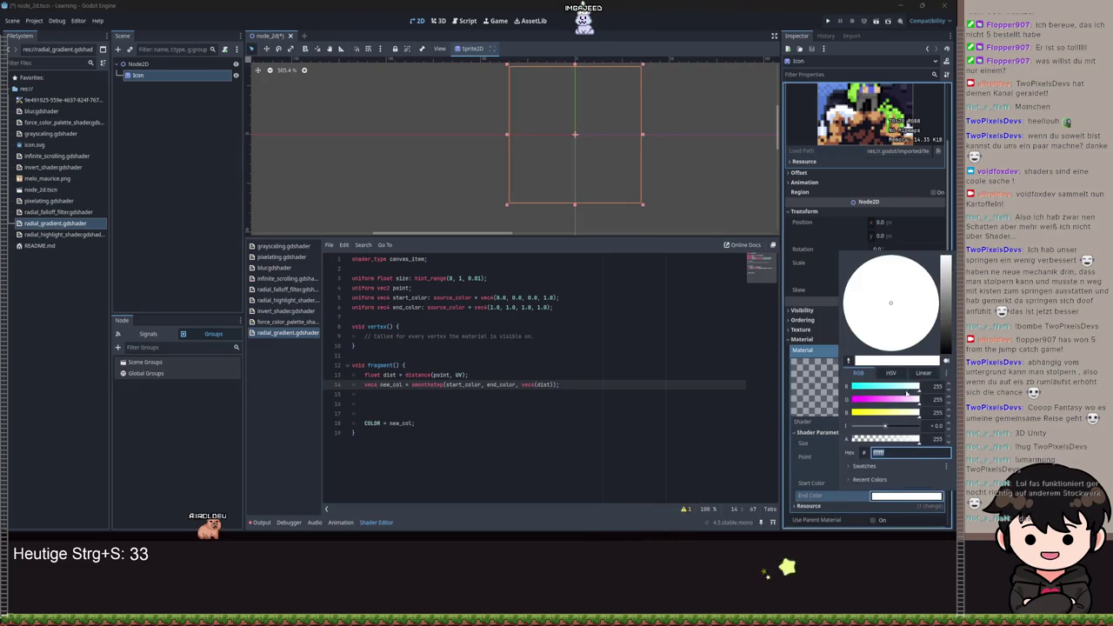
{"action": "left_click", "coordinate": [406, 384]}
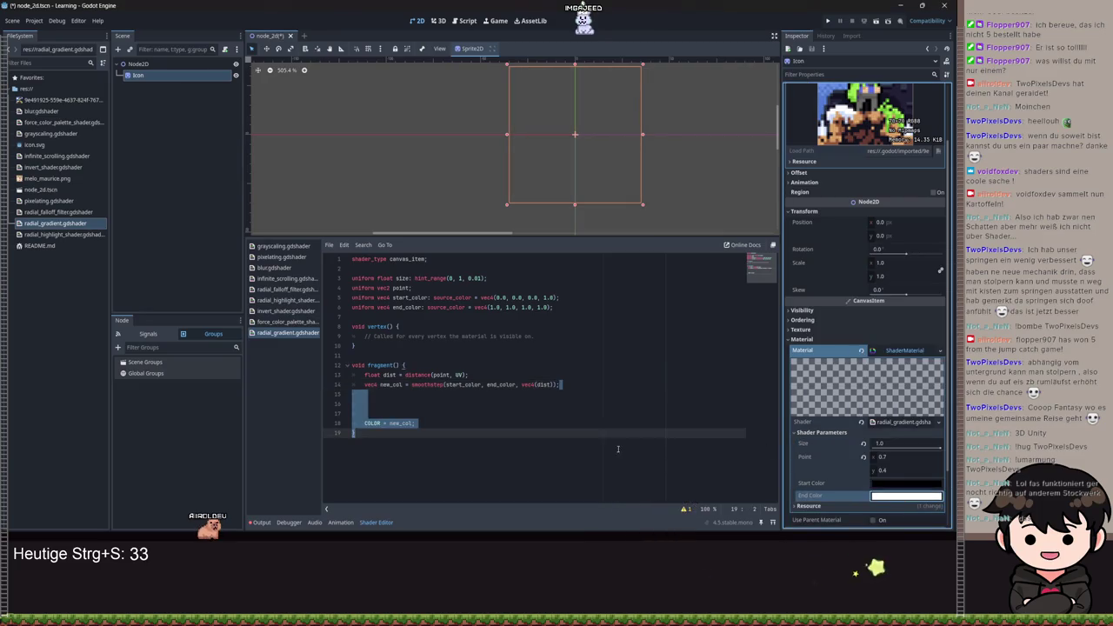
{"action": "type", "text": "1.0 -"}
{"action": "left_click", "coordinate": [568, 385]}
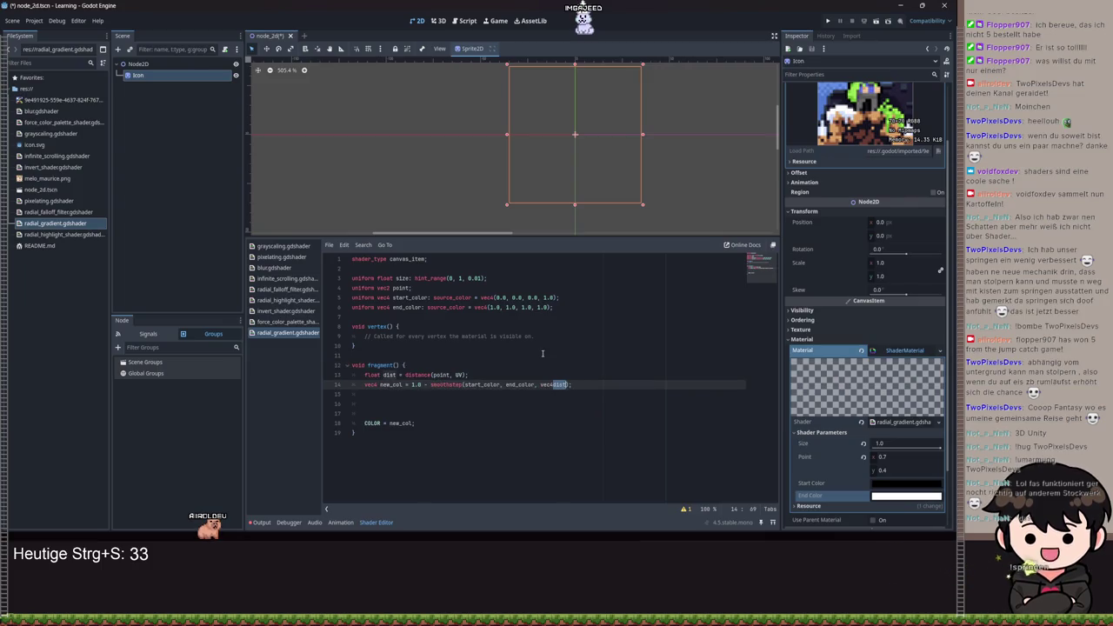
{"action": "key", "text": "ctrl+s"}
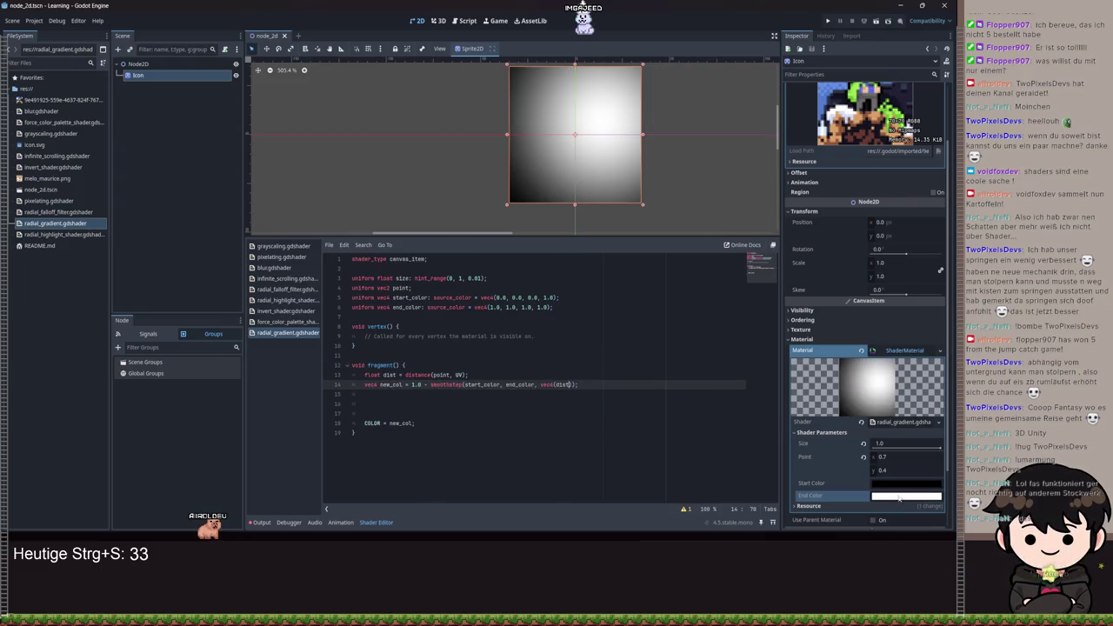
- Set the Start Color to red, hex ff0000
{"action": "left_click", "coordinate": [899, 484]}
{"action": "type", "text": "ff0000"}
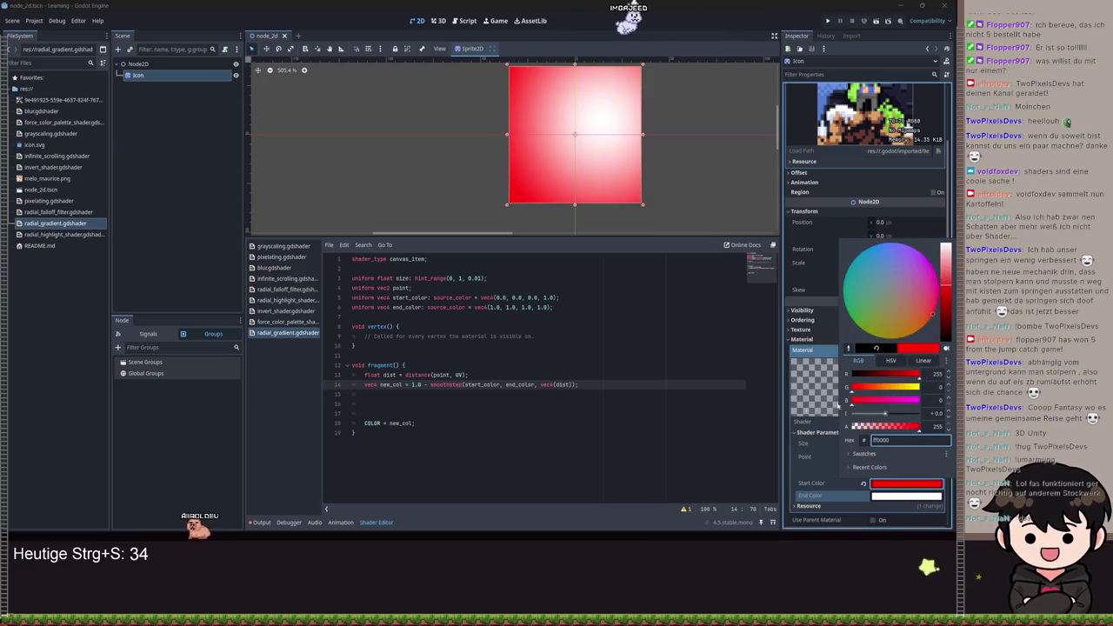
{"action": "key", "text": "Escape"}
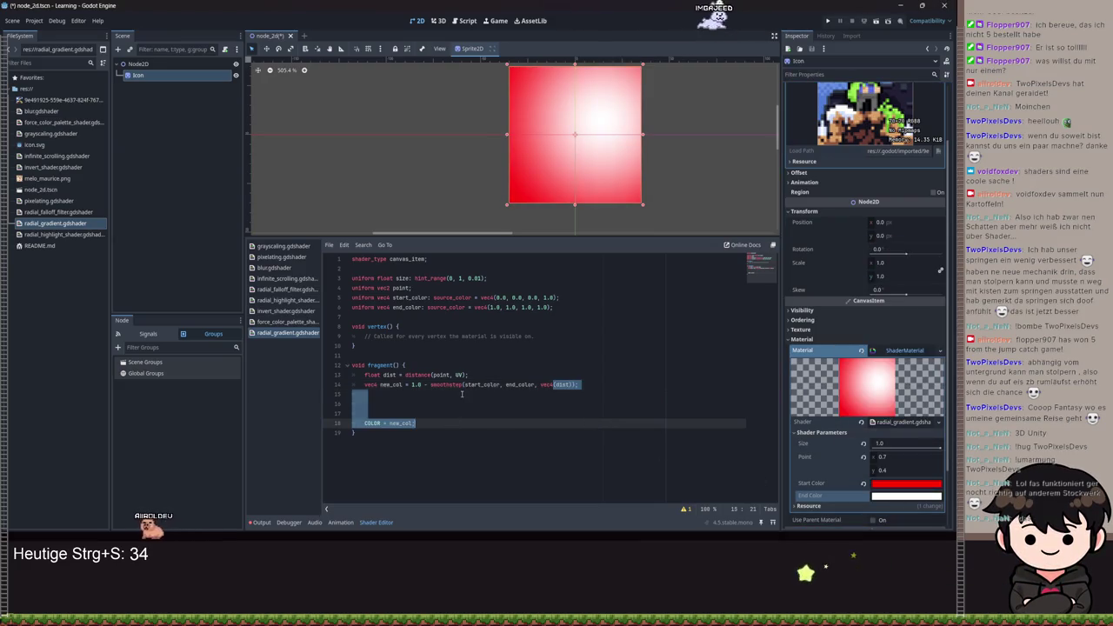
- Swap the smoothstep colour arguments to end_color, start_color and save the shader
{"action": "double_click", "coordinate": [488, 384]}
{"action": "type", "text": "e"}
{"action": "key", "text": "Return"}
{"action": "key", "text": "Right"}
{"action": "key", "text": "Right"}
{"action": "key", "text": "ctrl+shift+Right"}
{"action": "type", "text": "start_color"}
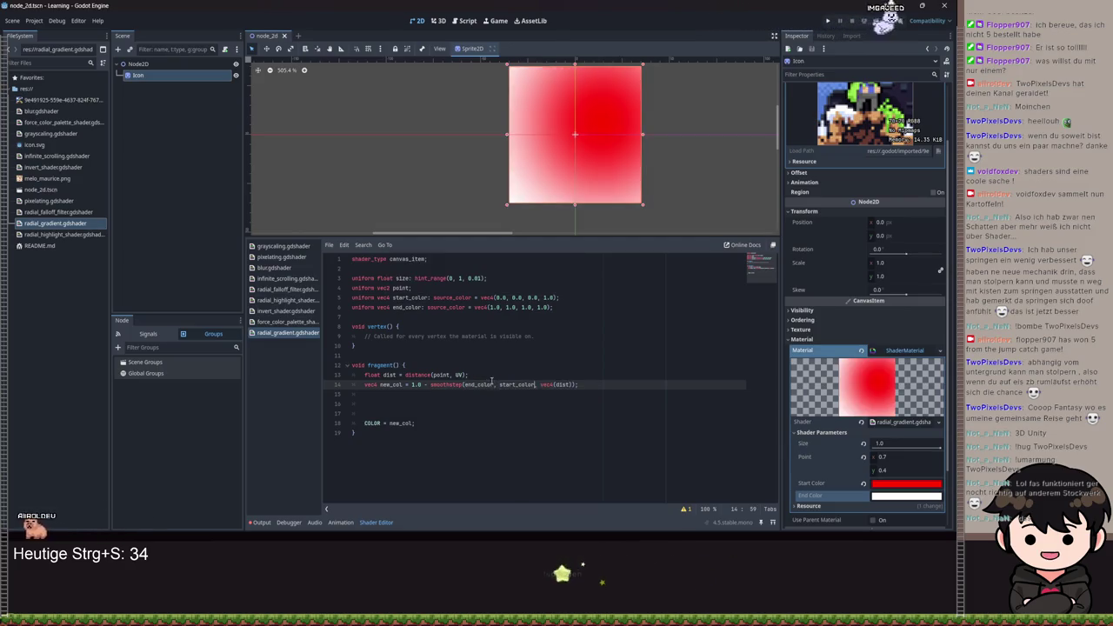
{"action": "key", "text": "ctrl+s"}
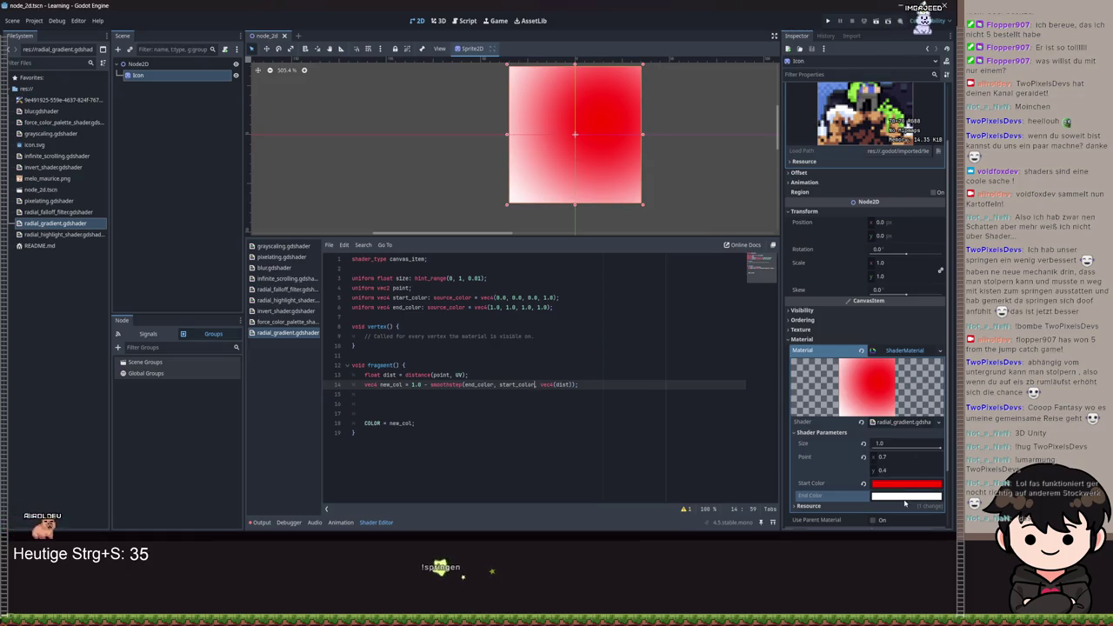
- Make the End Color magenta by lowering its green channel
{"action": "left_click", "coordinate": [904, 494]}
{"action": "left_click", "coordinate": [859, 403]}
{"action": "left_click", "coordinate": [580, 232]}
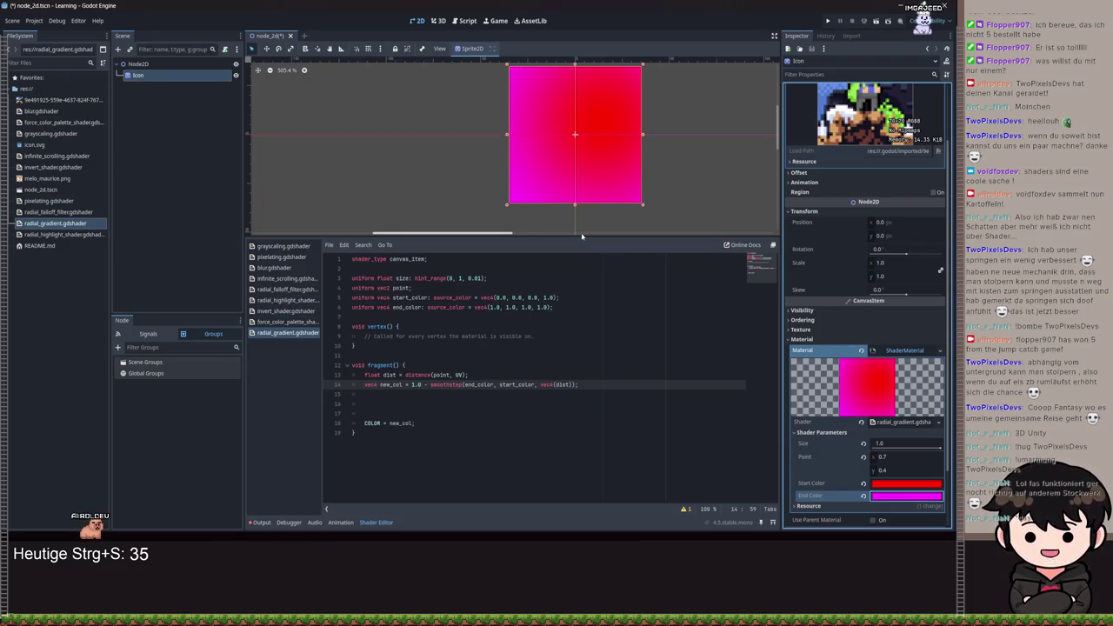
- Append + COLOR to the new_col expression on line 14
{"action": "key", "text": "End"}
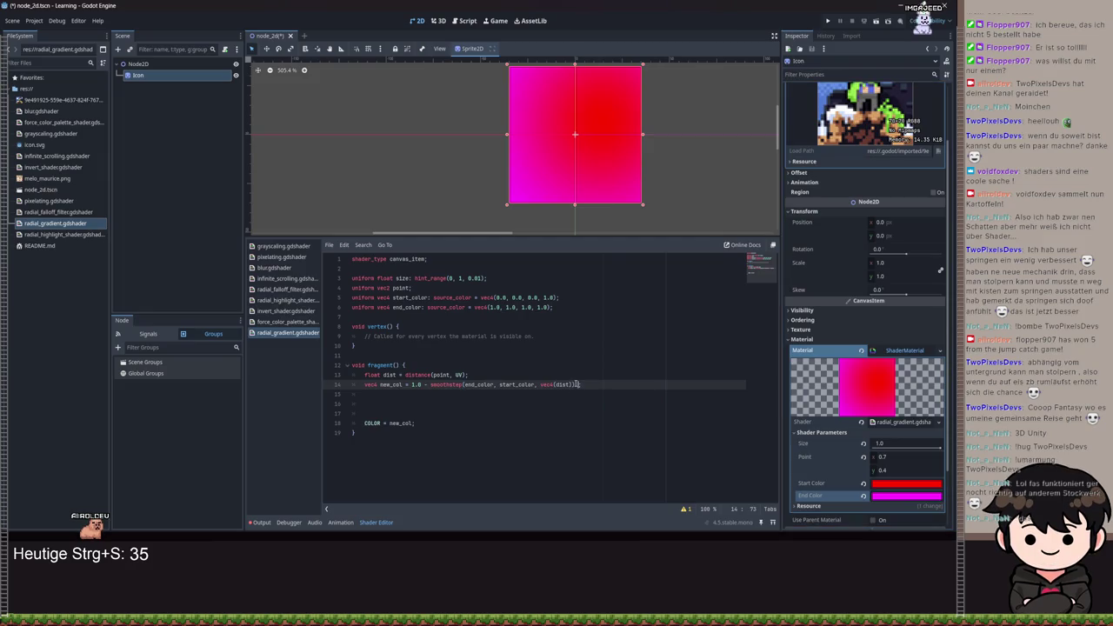
{"action": "type", "text": " * COLOR"}
{"action": "key", "text": "ctrl+s"}
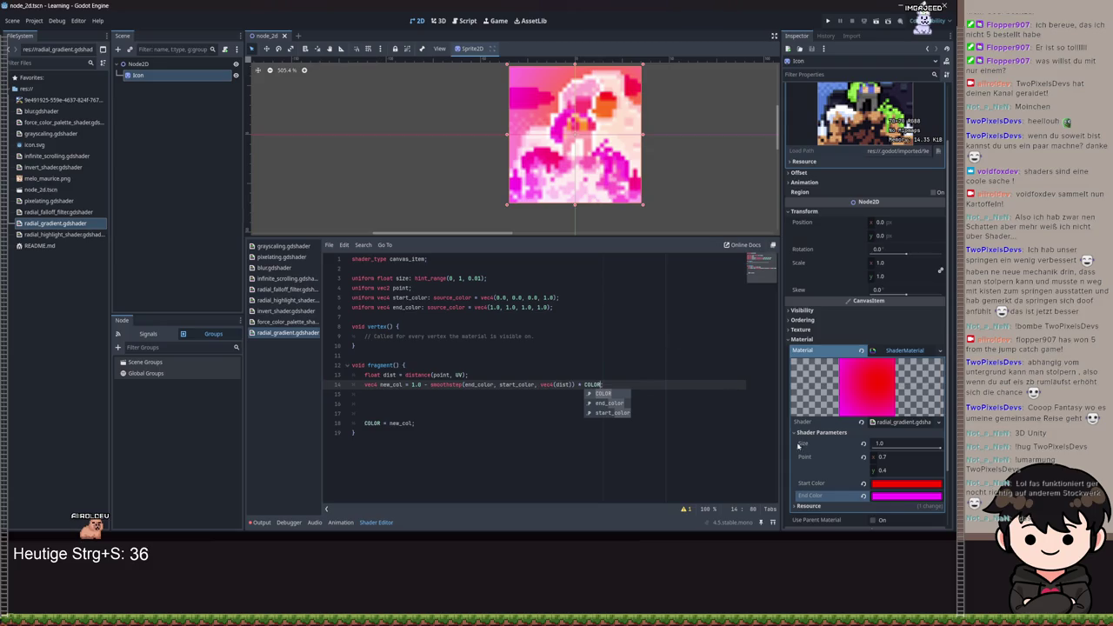
- Close line 14 with a semicolon and change Start Color to a greyish beige
{"action": "type", "text": ";"}
{"action": "key", "text": "Up"}
{"action": "key", "text": "Up"}
{"action": "key", "text": "Up"}
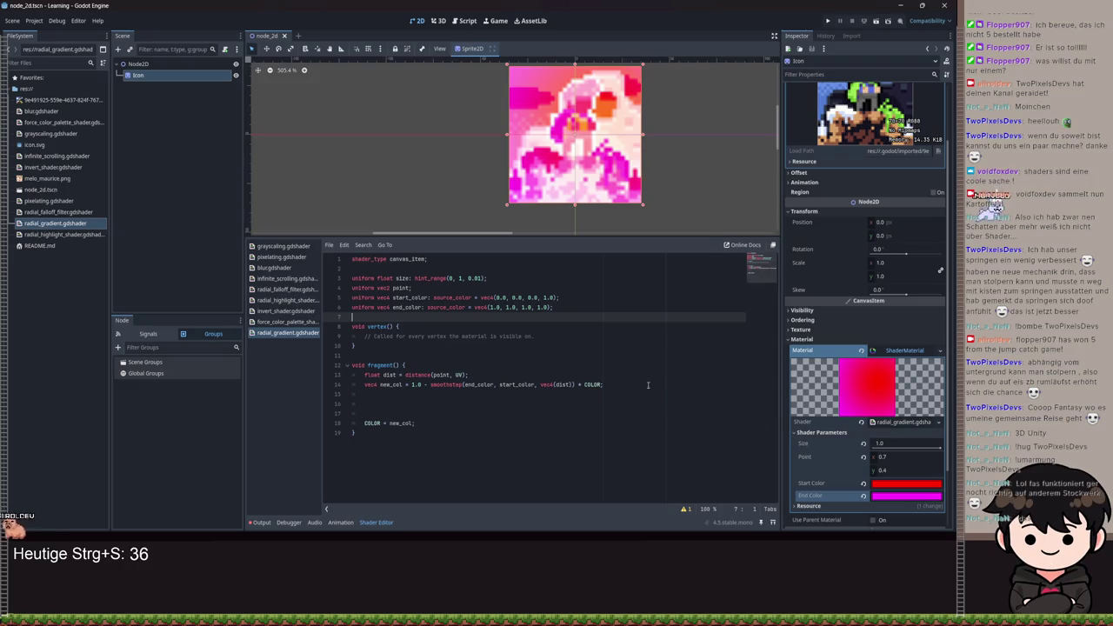
{"action": "left_click", "coordinate": [938, 449]}
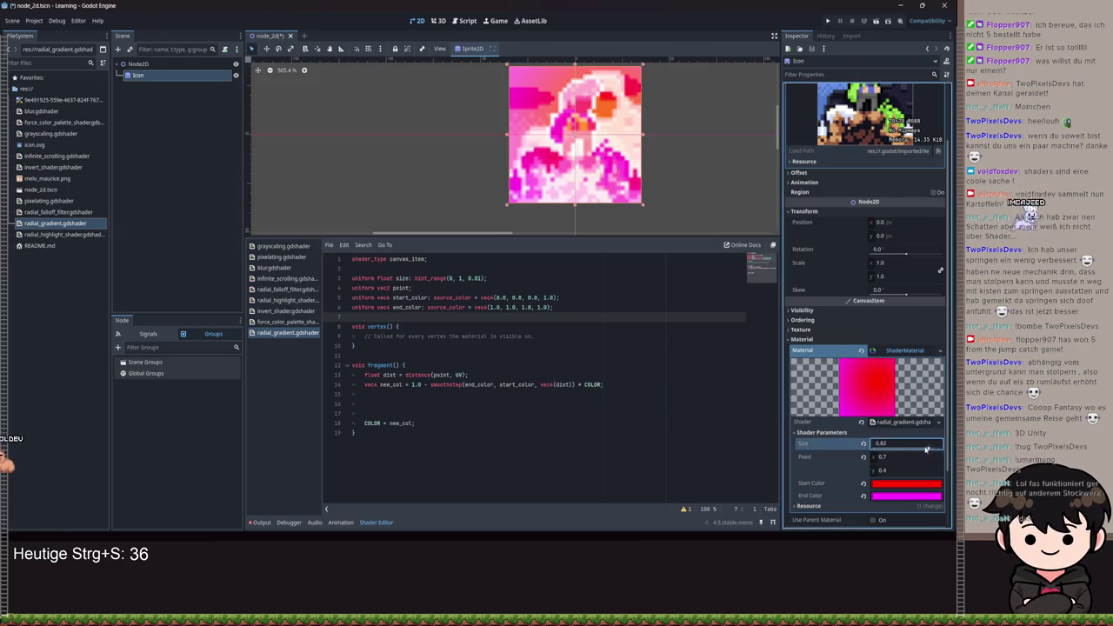
{"action": "left_click", "coordinate": [891, 484]}
{"action": "mouse_move", "coordinate": [896, 278]}
{"action": "left_mouse_down"}
{"action": "mouse_move", "coordinate": [869, 296]}
{"action": "mouse_move", "coordinate": [891, 322]}
{"action": "mouse_move", "coordinate": [900, 301]}
{"action": "left_mouse_up"}
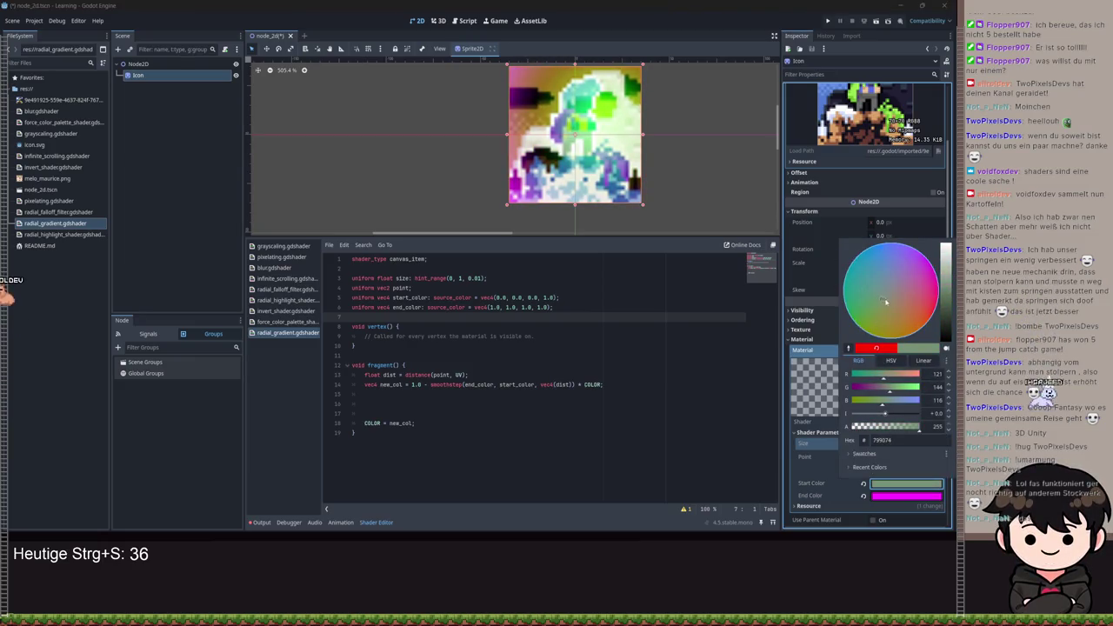
{"action": "left_click", "coordinate": [705, 159]}
- Change the End Color to blue
{"action": "scroll", "coordinate": [705, 160], "scroll_direction": "up", "scroll_amount": 1}
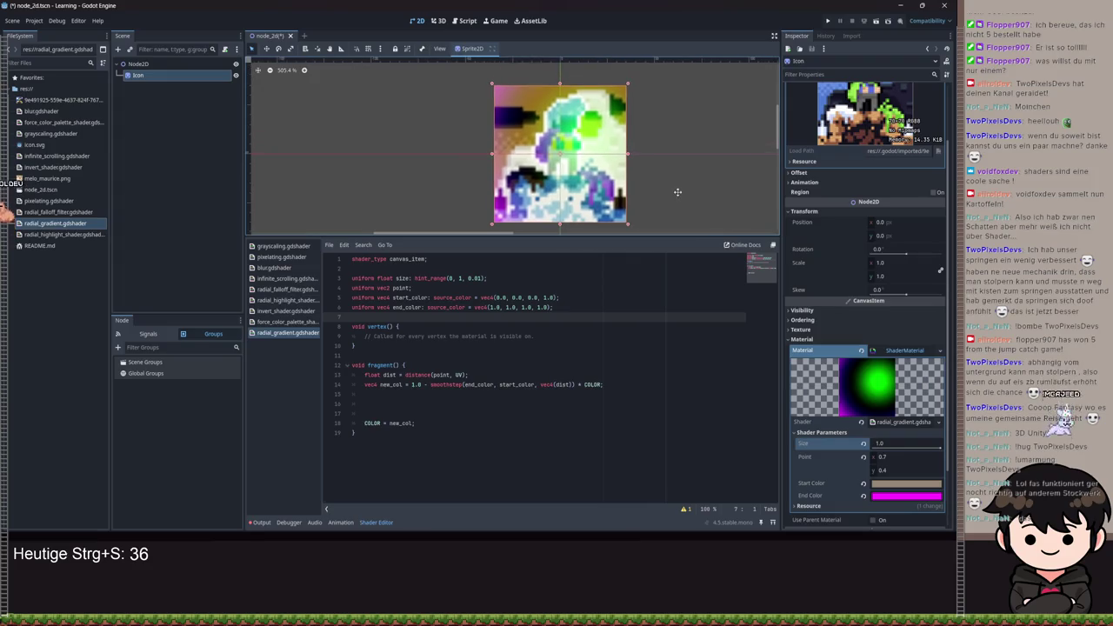
{"action": "scroll", "coordinate": [874, 382], "scroll_direction": "down", "scroll_amount": 2}
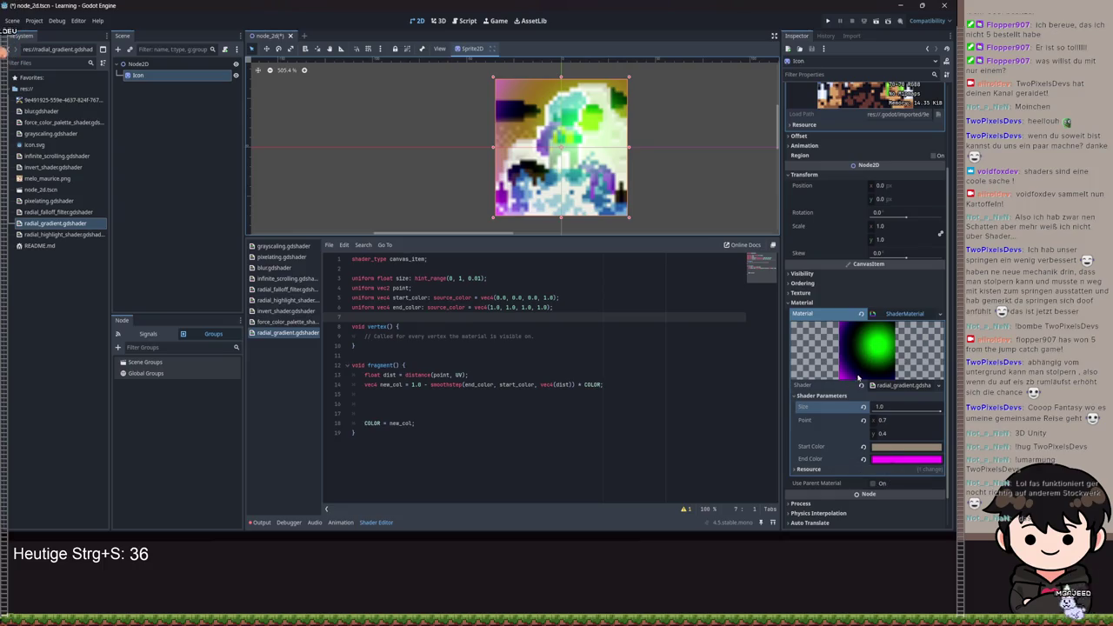
{"action": "left_click", "coordinate": [893, 453]}
{"action": "left_click", "coordinate": [869, 261]}
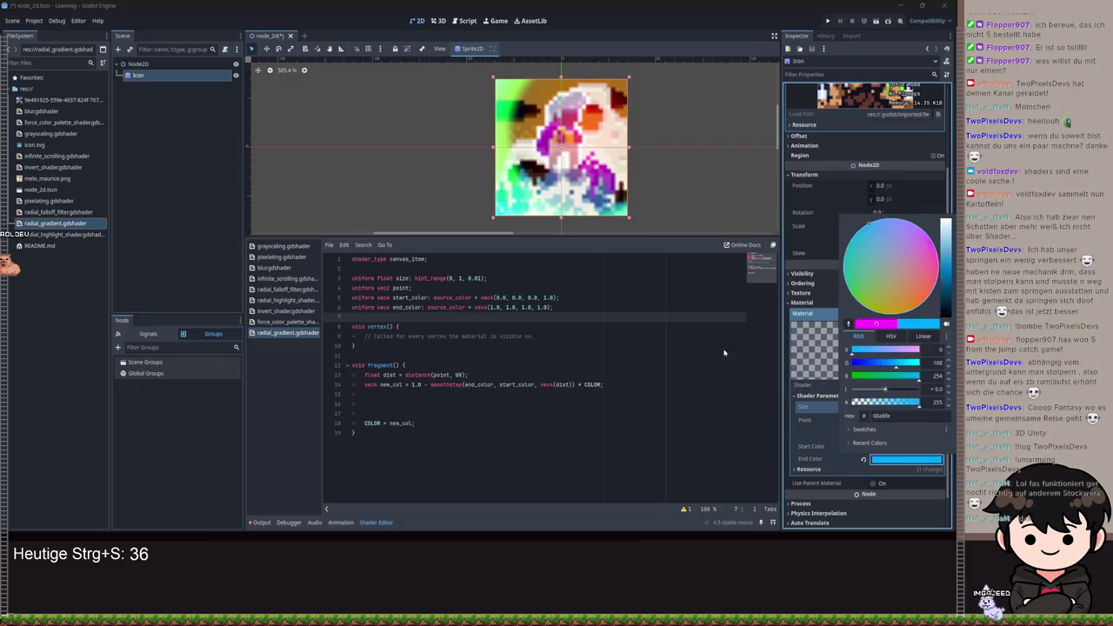
{"action": "left_click", "coordinate": [741, 397]}
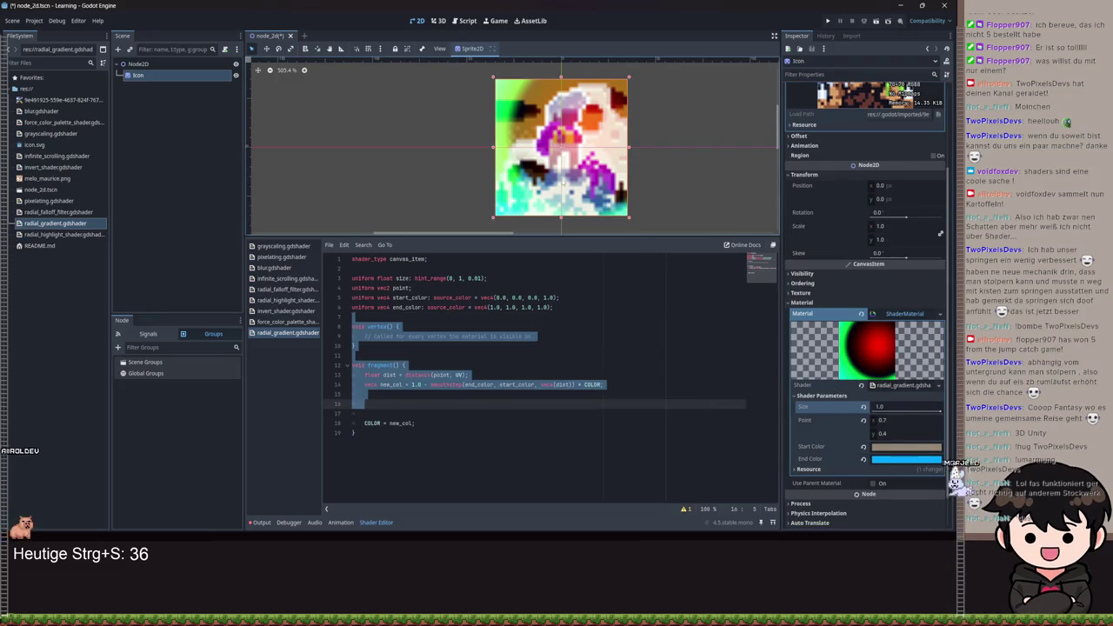
- Save both the scene and the shader
{"action": "scroll", "coordinate": [586, 171], "scroll_direction": "up", "scroll_amount": 1}
{"action": "scroll", "coordinate": [608, 157], "scroll_direction": "up", "scroll_amount": 1}
{"action": "scroll", "coordinate": [660, 165], "scroll_direction": "down", "scroll_amount": 3}
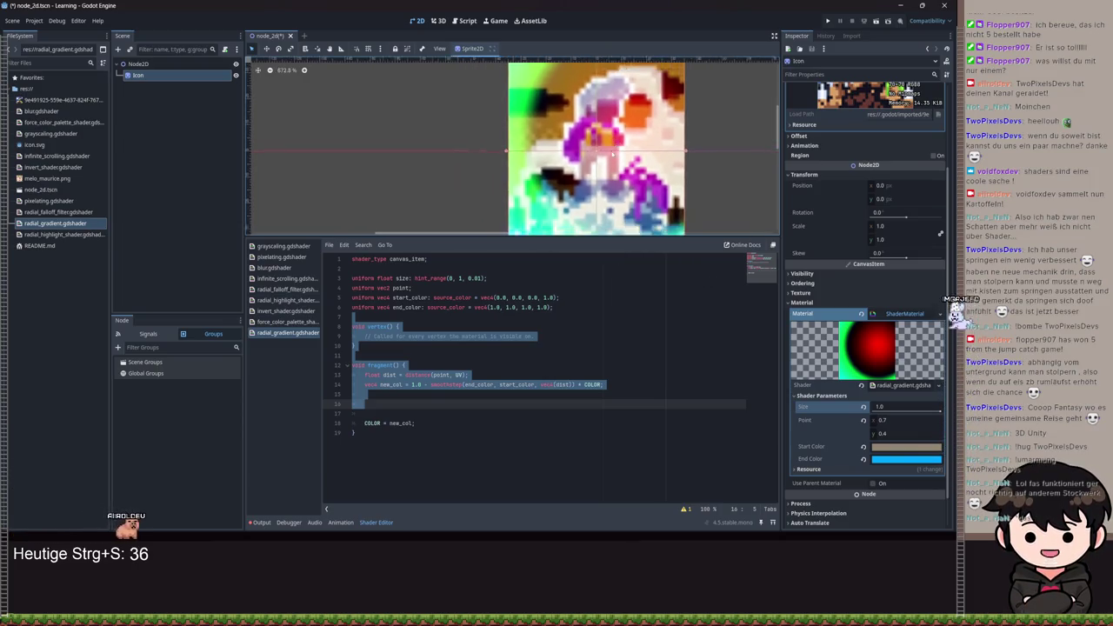
{"action": "left_click", "coordinate": [581, 356]}
{"action": "key", "text": "ctrl+s"}
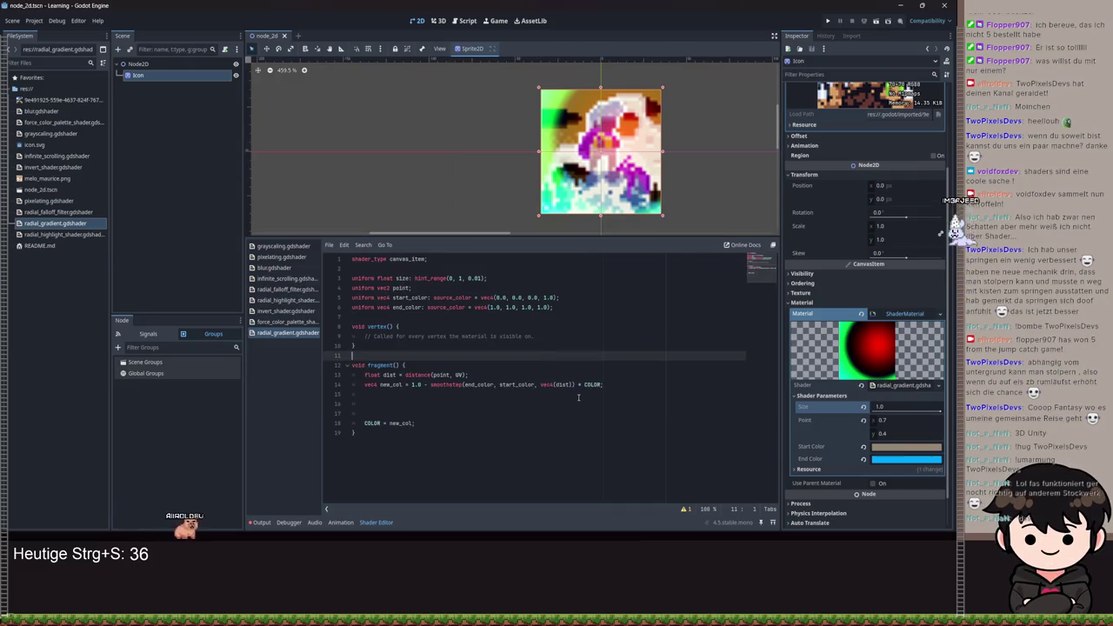
{"action": "key", "text": "ctrl+s"}
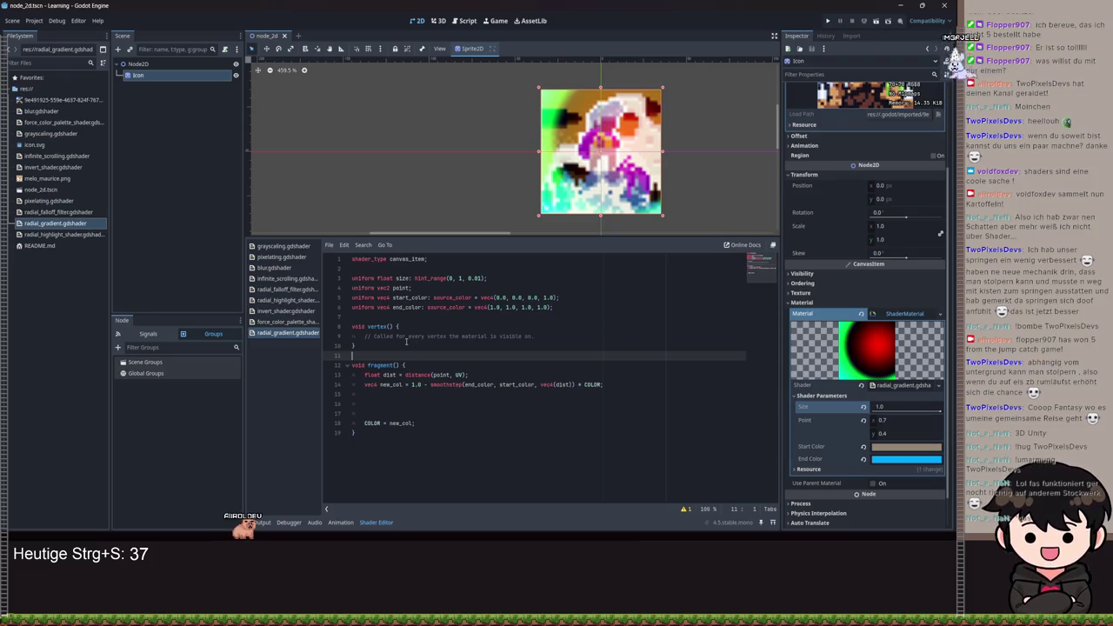
{"action": "left_click", "coordinate": [406, 375]}
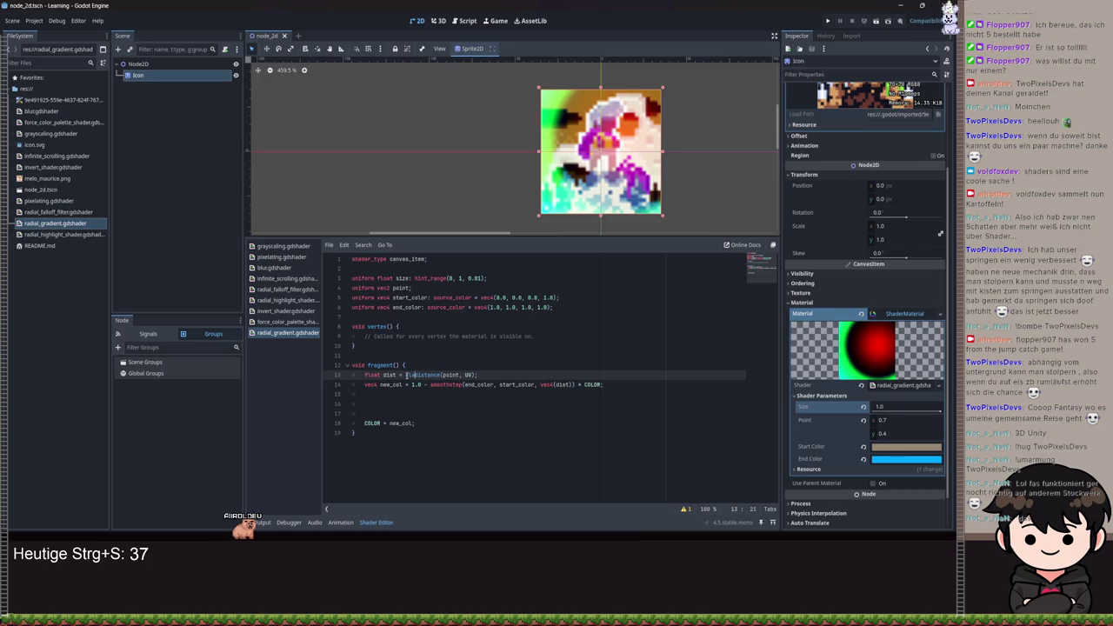
- Wrap distance on line 13 in clamp(..., 0, size) and save the shader
{"action": "type", "text": "("}
{"action": "left_click", "coordinate": [484, 375]}
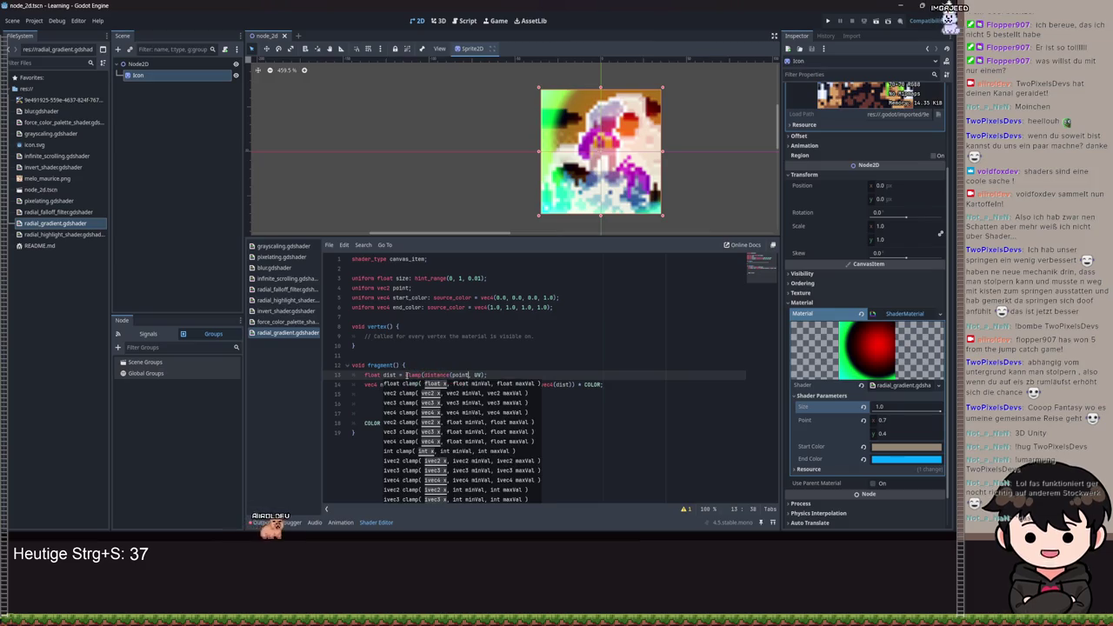
{"action": "type", "text": ", "}
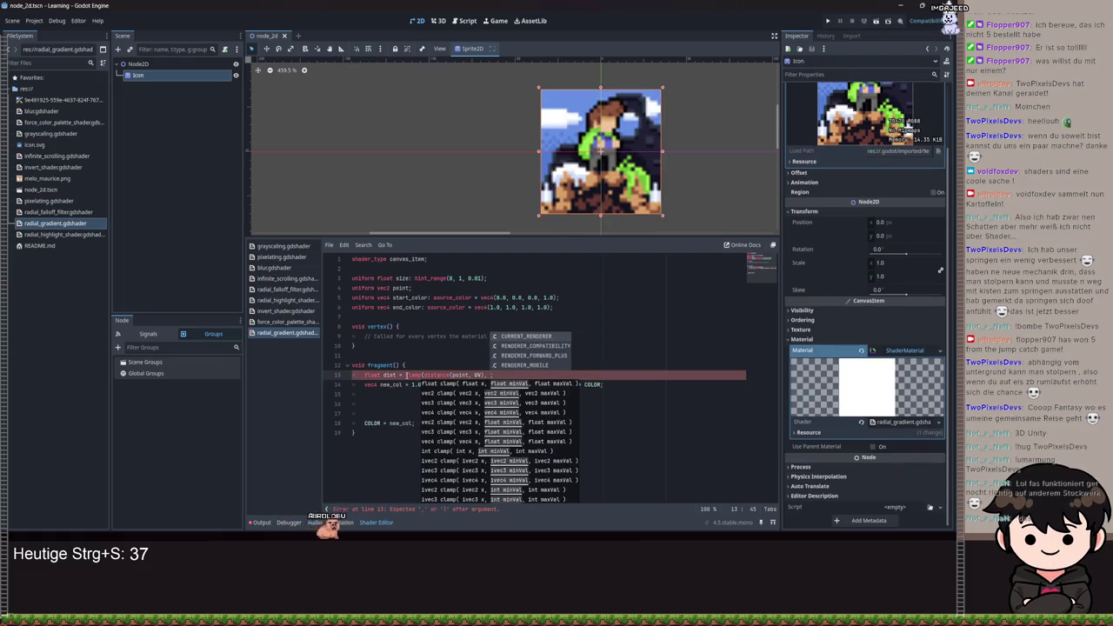
{"action": "type", "text": "0, 1"}
{"action": "type", "text": "ize);"}
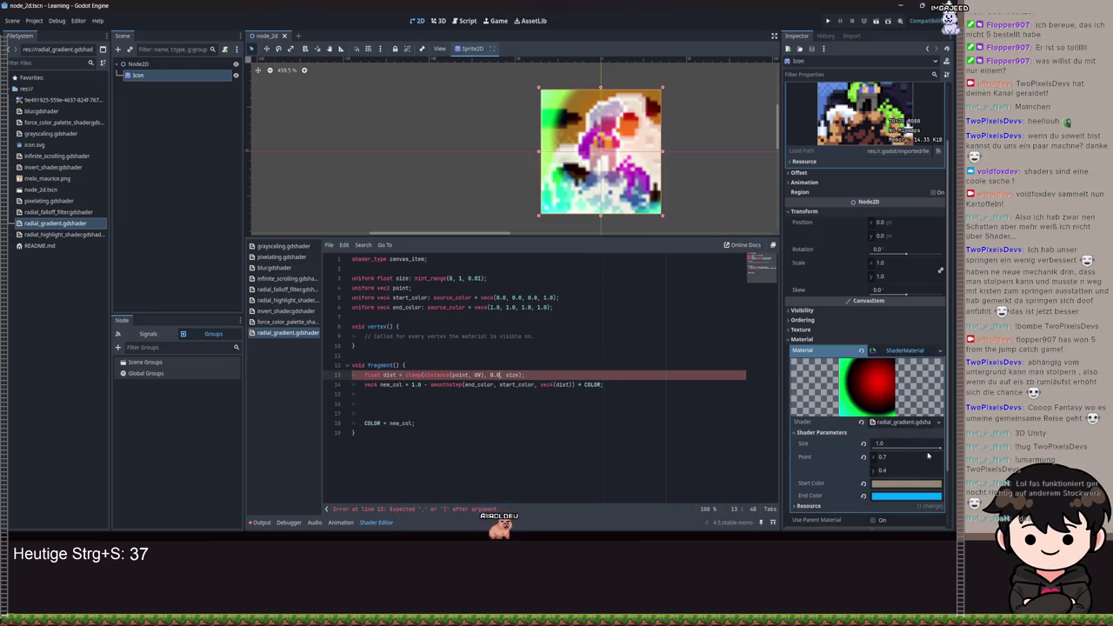
{"action": "key", "text": "ctrl+s"}
{"action": "left_click", "coordinate": [904, 443]}
{"action": "mouse_move", "coordinate": [904, 443]}
{"action": "left_mouse_down"}
{"action": "mouse_move", "coordinate": [939, 444]}
{"action": "mouse_move", "coordinate": [904, 444]}
{"action": "left_mouse_up"}
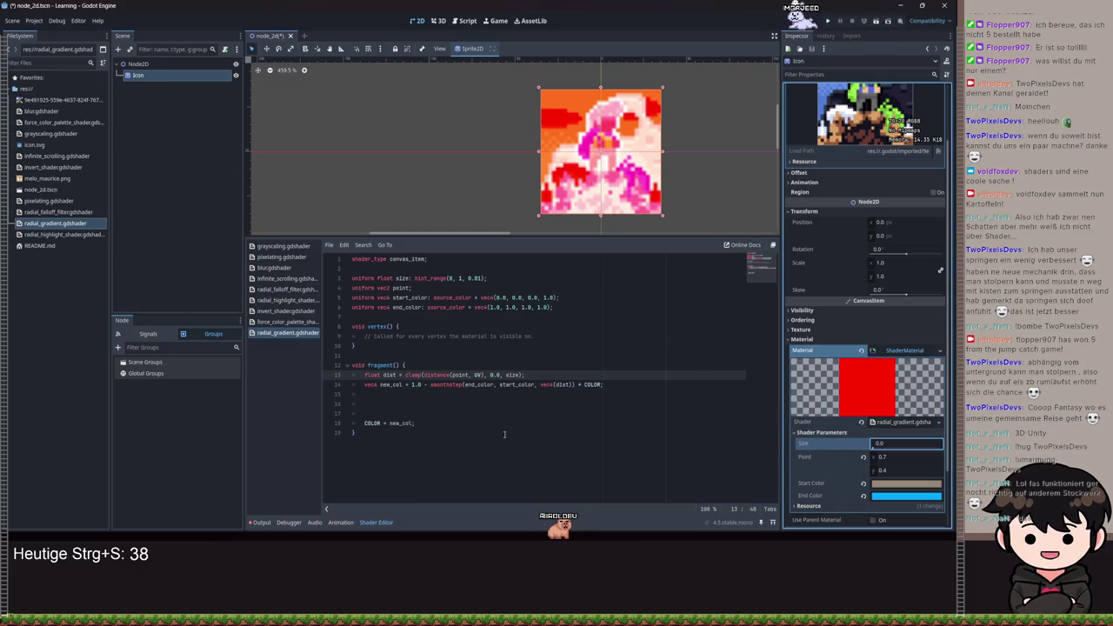
- Remove the COLOR term from line 14, save, and raise Size to about 0.88
{"action": "triple_click", "coordinate": [600, 384]}
{"action": "key", "text": "BackSpace"}
{"action": "key", "text": "BackSpace"}
{"action": "key", "text": "ctrl+z"}
{"action": "key", "text": "ctrl+z"}
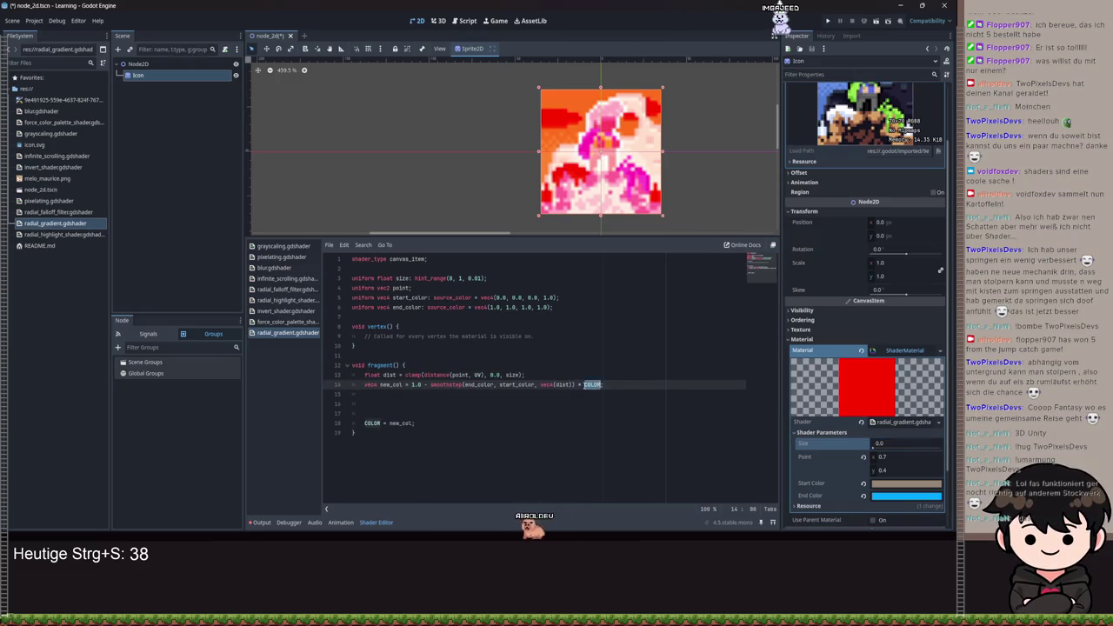
{"action": "key", "text": "BackSpace"}
{"action": "key", "text": "ctrl+s"}
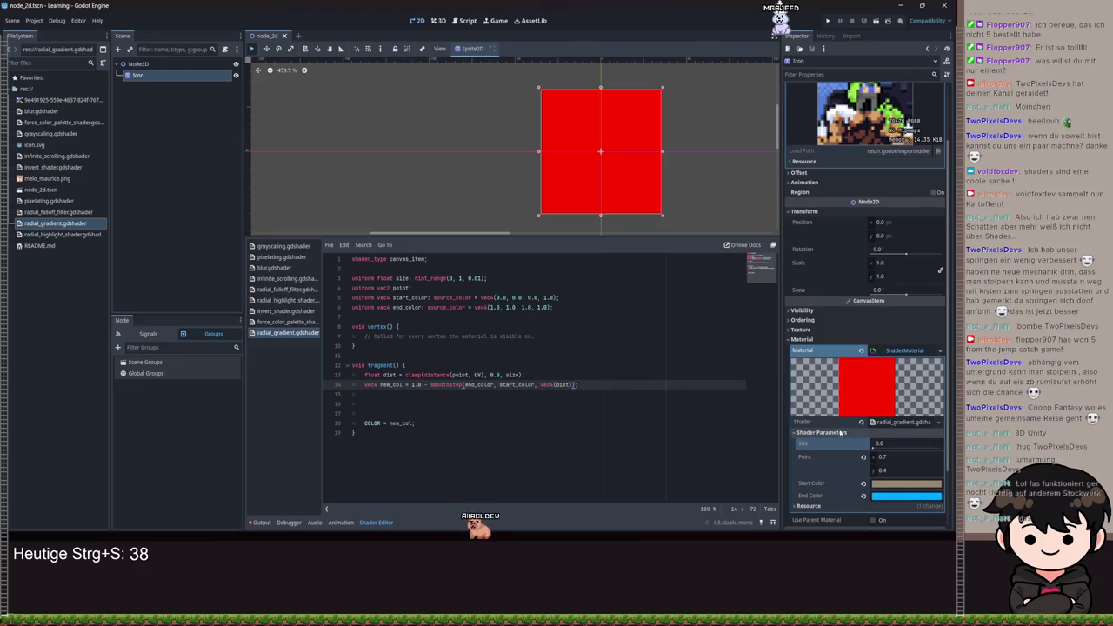
{"action": "mouse_move", "coordinate": [874, 447]}
{"action": "left_mouse_down"}
{"action": "mouse_move", "coordinate": [941, 453]}
{"action": "mouse_move", "coordinate": [648, 439]}
{"action": "left_mouse_up"}
{"action": "left_click_drag", "start_coordinate": [430, 384], "coordinate": [412, 384]}
{"action": "key", "text": "ctrl+s"}
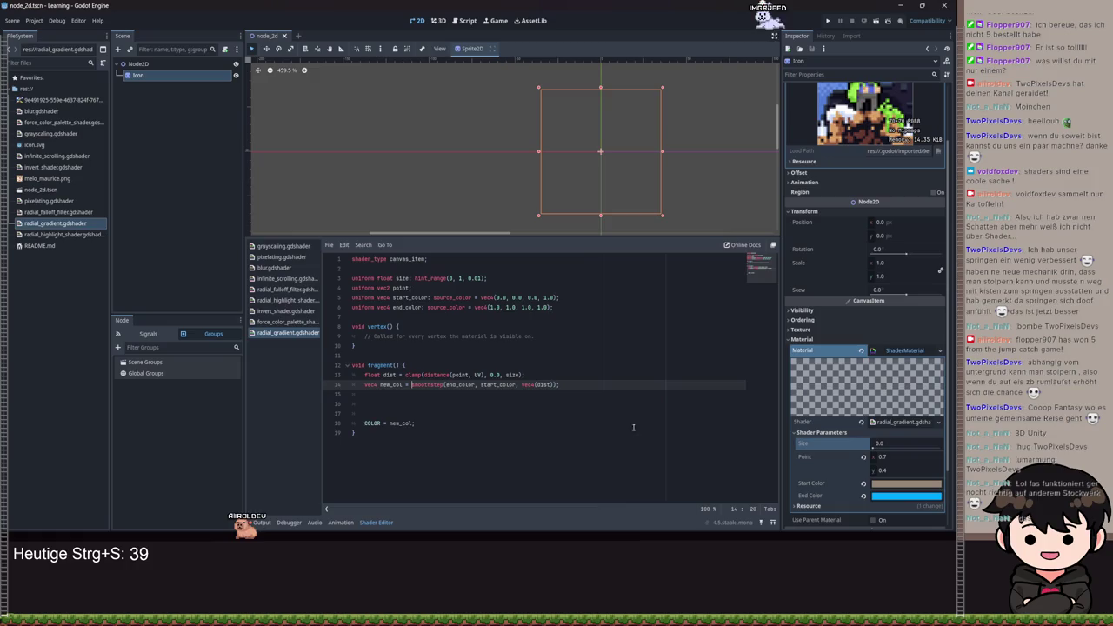
- Shrink Size to 0.77 and centre Point x at 0.505 for a red glow
{"action": "left_click", "coordinate": [875, 447]}
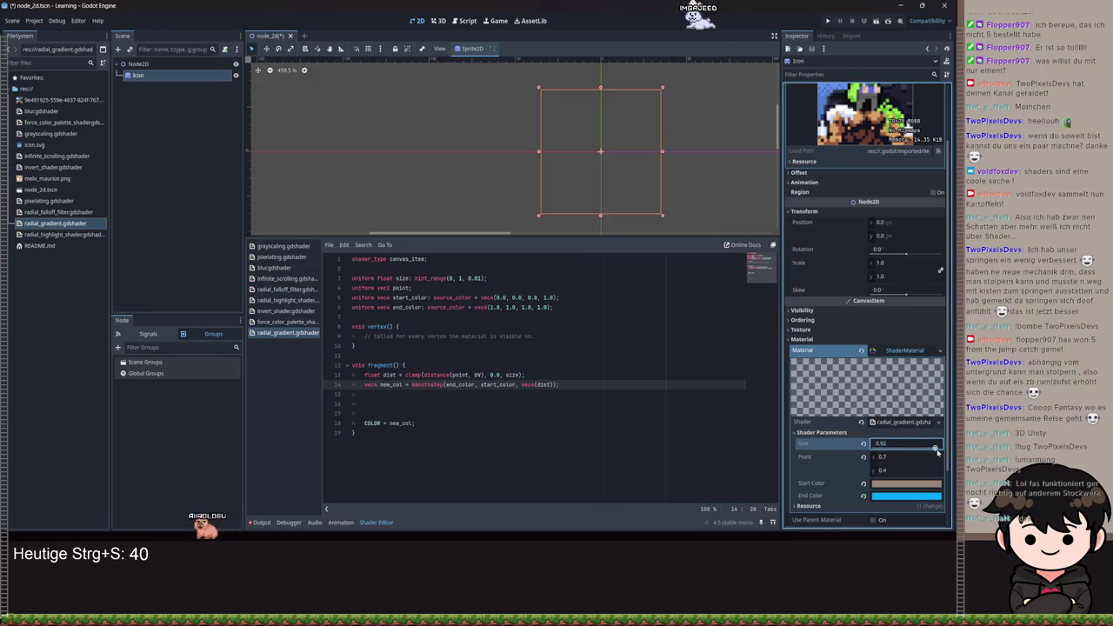
{"action": "left_click_drag", "start_coordinate": [932, 450], "coordinate": [928, 449]}
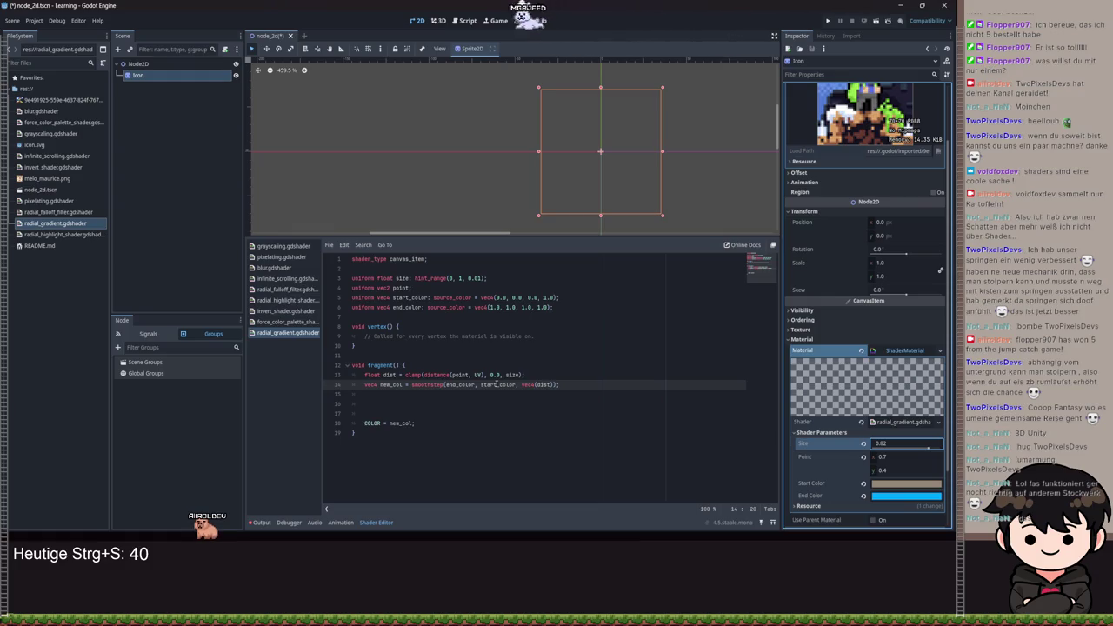
{"action": "left_click", "coordinate": [527, 385]}
{"action": "type", "text": "1.0 -"}
{"action": "key", "text": "ctrl+s"}
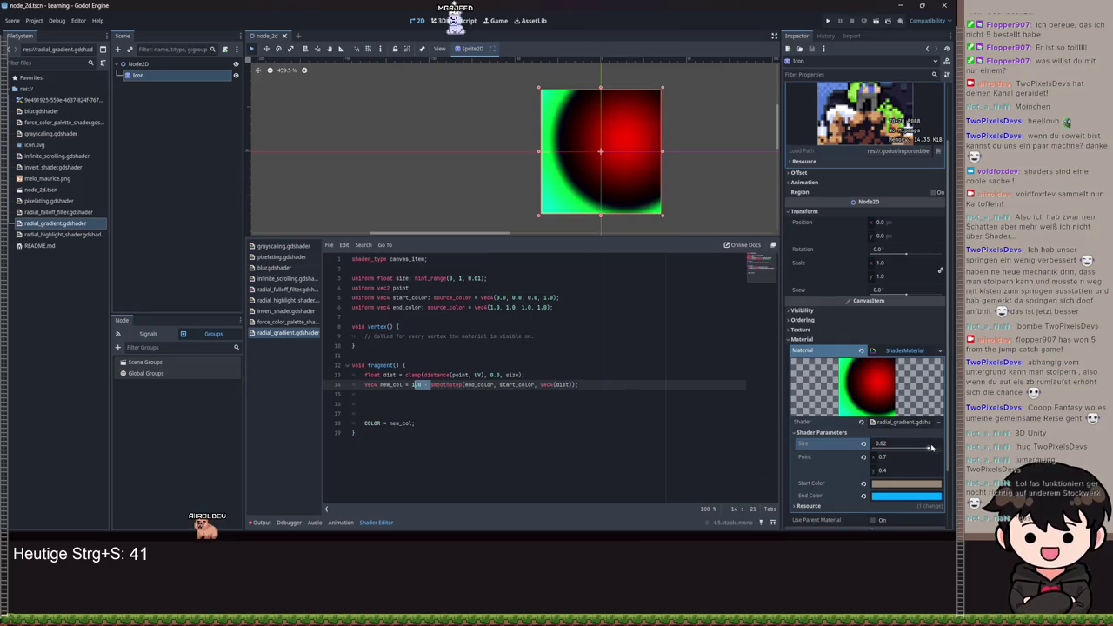
{"action": "mouse_move", "coordinate": [928, 450]}
{"action": "left_mouse_down"}
{"action": "mouse_move", "coordinate": [880, 450]}
{"action": "mouse_move", "coordinate": [939, 452]}
{"action": "left_mouse_up"}
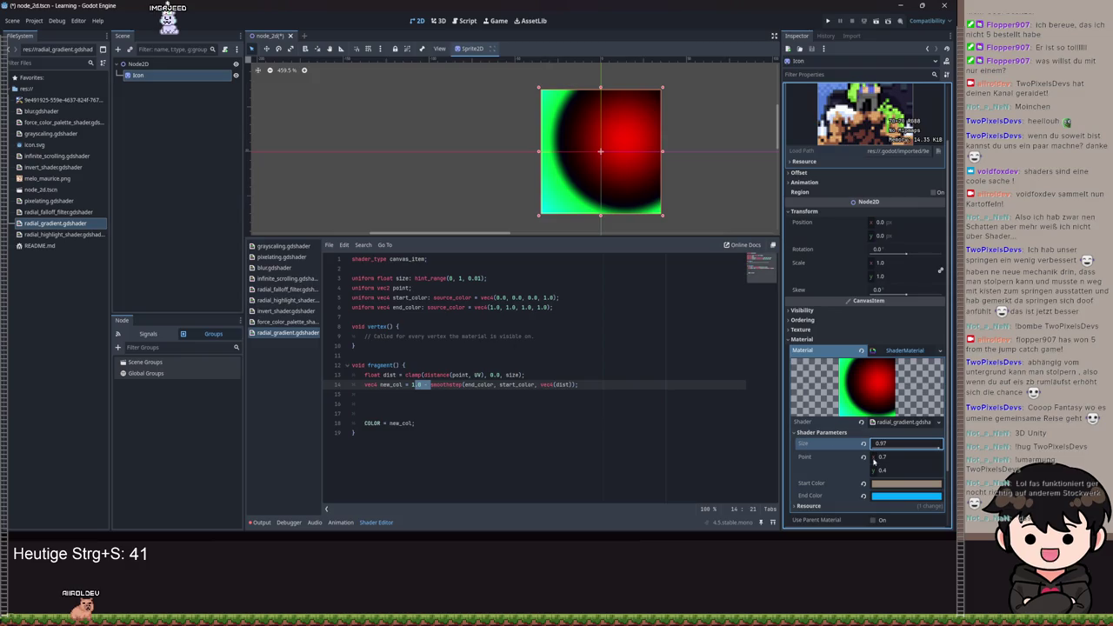
{"action": "mouse_move", "coordinate": [904, 456]}
{"action": "left_mouse_down"}
{"action": "mouse_move", "coordinate": [874, 456]}
{"action": "mouse_move", "coordinate": [912, 470]}
{"action": "mouse_move", "coordinate": [835, 470]}
{"action": "left_mouse_up"}
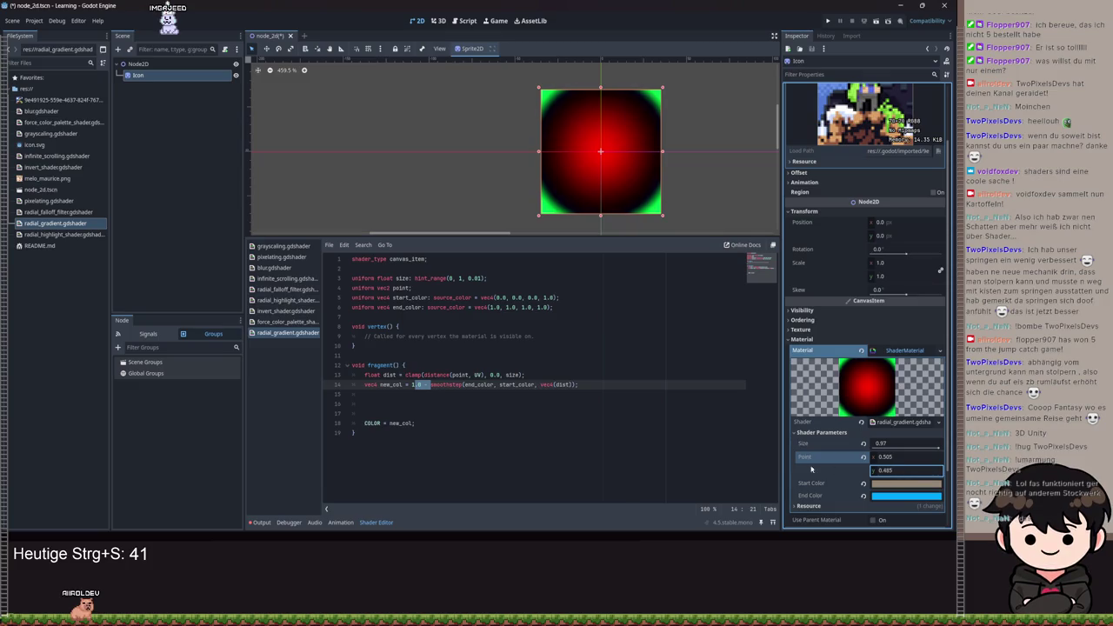
{"action": "mouse_move", "coordinate": [936, 448]}
{"action": "left_mouse_down"}
{"action": "mouse_move", "coordinate": [888, 445]}
{"action": "mouse_move", "coordinate": [917, 450]}
{"action": "left_mouse_up"}
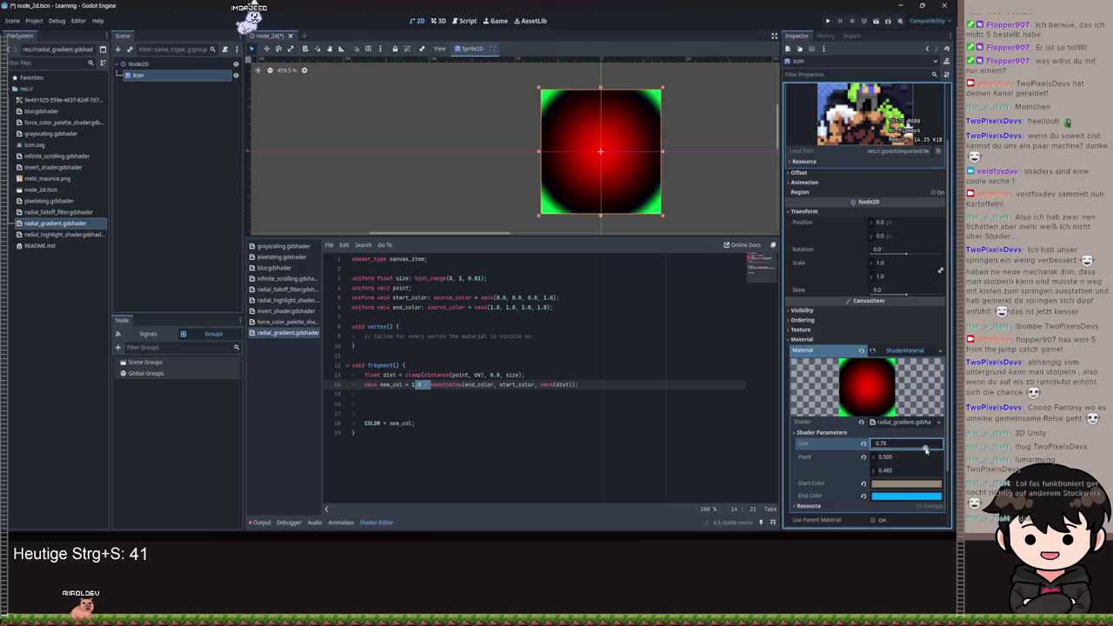
{"action": "left_click", "coordinate": [575, 385]}
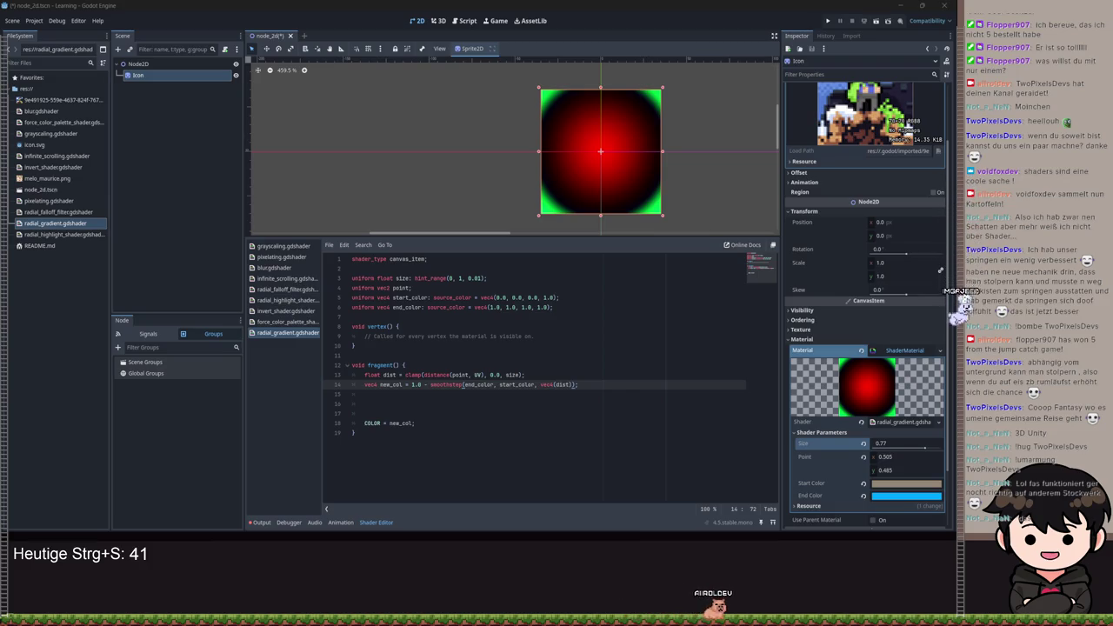
{"action": "double_click", "coordinate": [447, 384]}
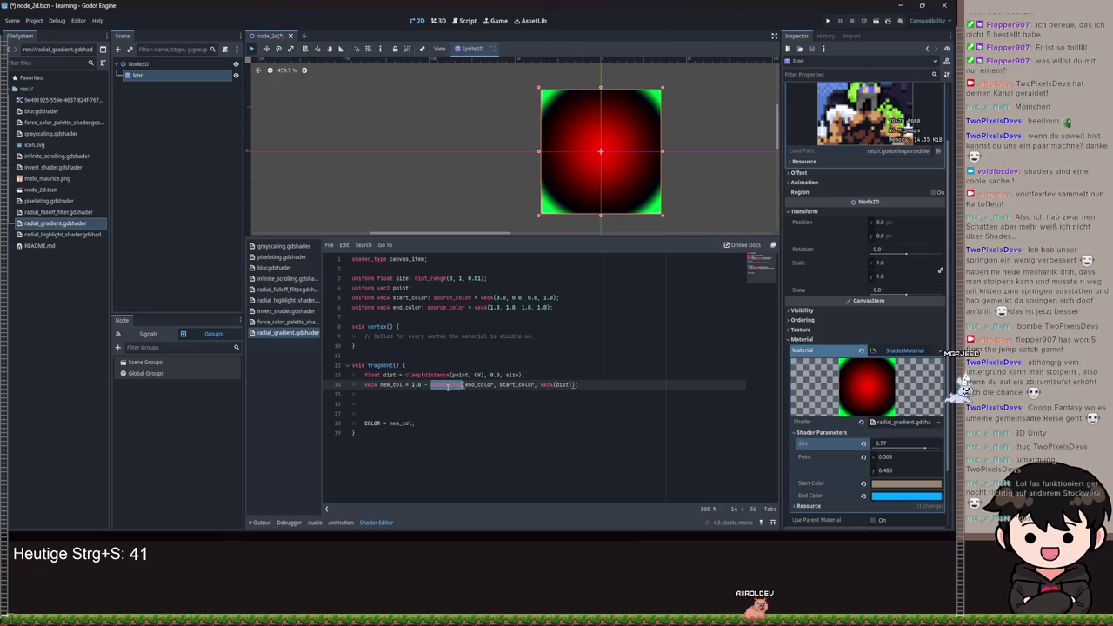
- Replace '1.0 - smoothstep' on line 14 with mix
{"action": "type", "text": "mi"}
{"action": "key", "text": "ctrl+s"}
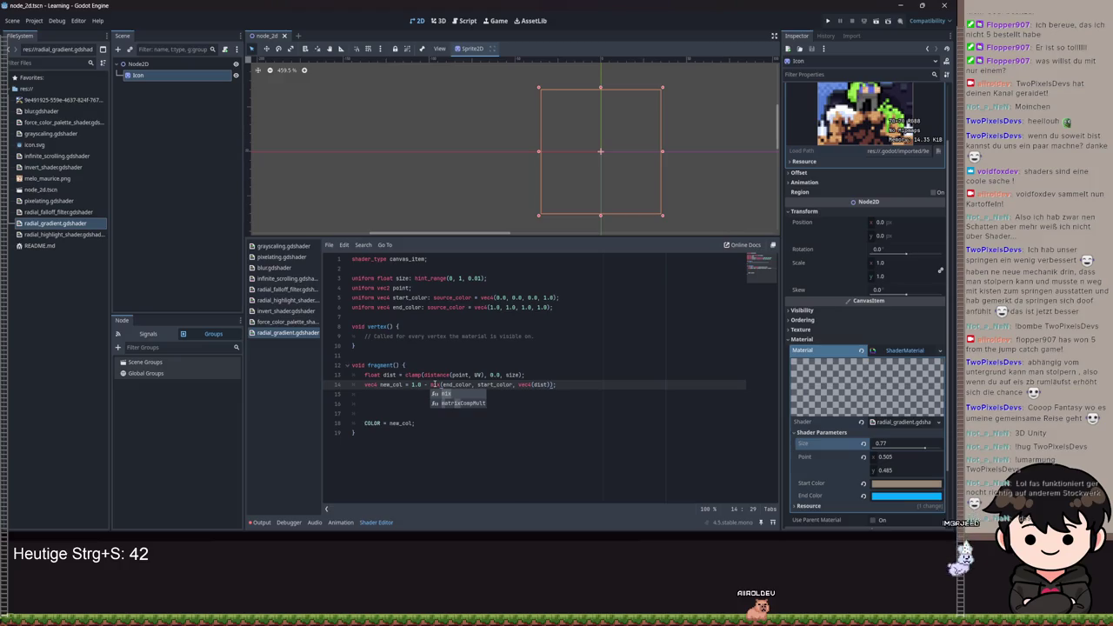
{"action": "key", "text": "Return"}
{"action": "left_click", "coordinate": [424, 384]}
{"action": "left_click_drag", "start_coordinate": [424, 384], "coordinate": [411, 384]}
{"action": "key", "text": "BackSpace"}
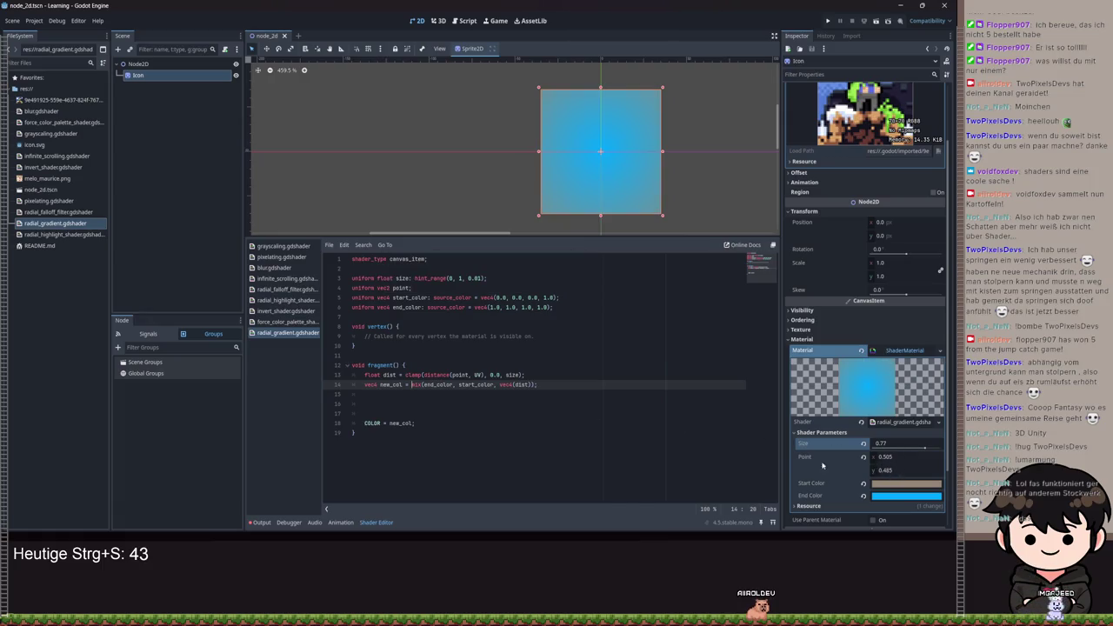
- Adjust Size to 0.98, undoing the accidental Start and End Color resets
{"action": "left_click_drag", "start_coordinate": [924, 449], "coordinate": [906, 449]}
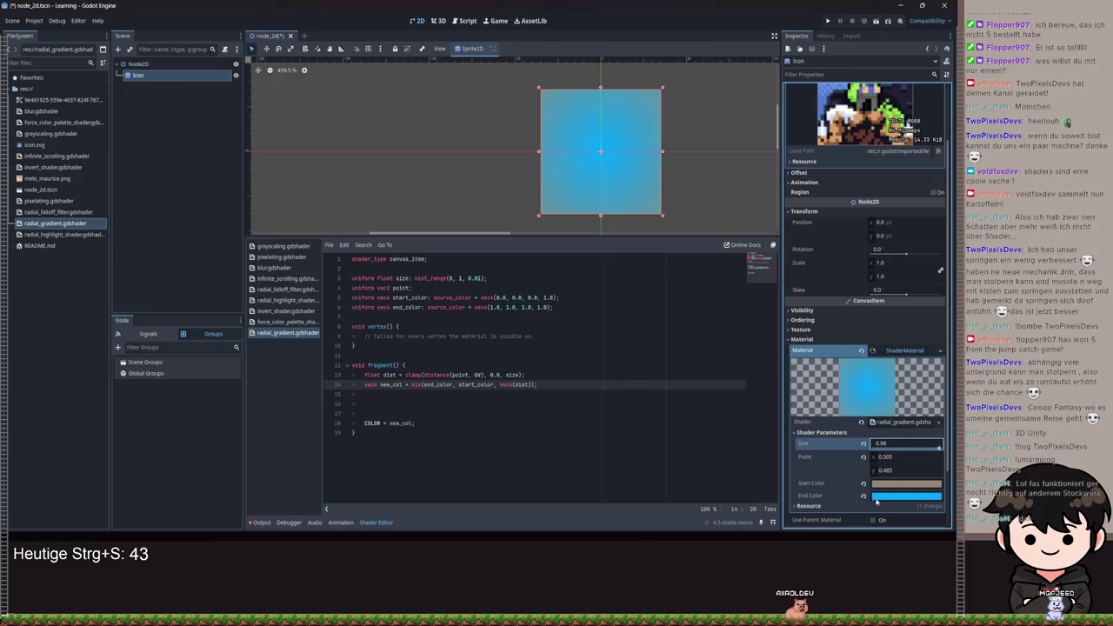
{"action": "left_click", "coordinate": [862, 498]}
{"action": "left_click", "coordinate": [864, 483]}
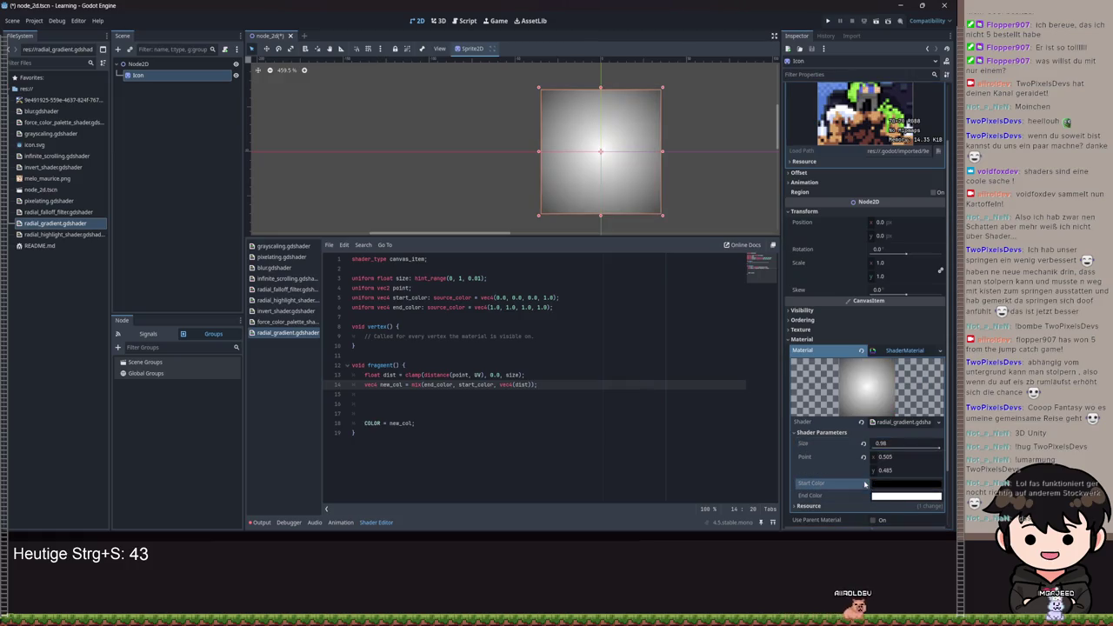
{"action": "key", "text": "ctrl+z"}
{"action": "key", "text": "ctrl+z"}
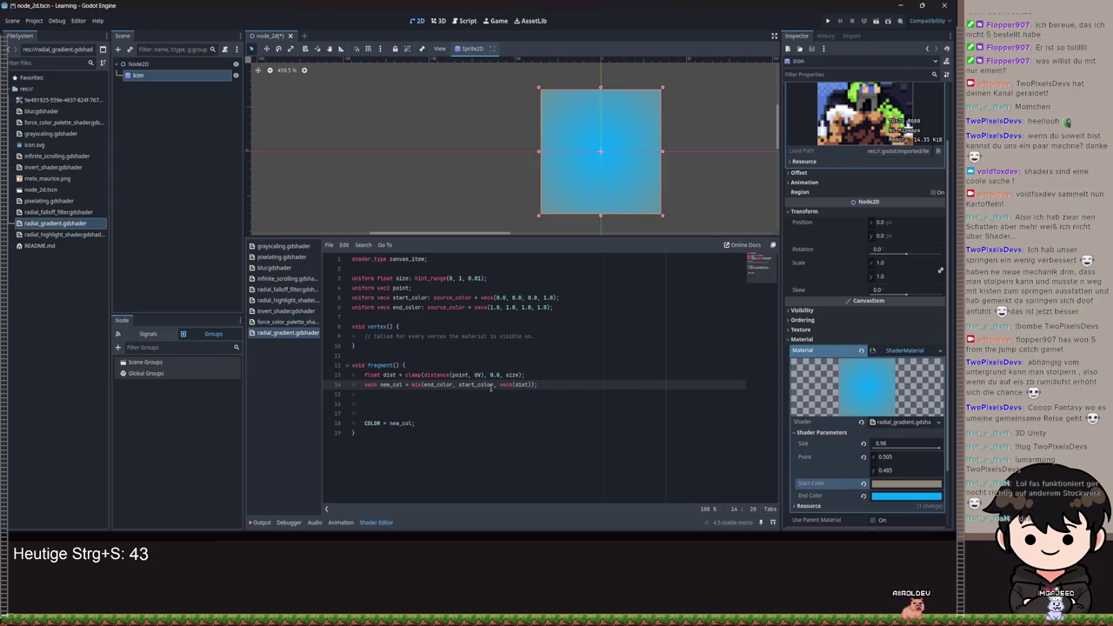
- Swap the mix arguments to mix(start_color, end_color, vec4(dist)) and save
{"action": "double_click", "coordinate": [439, 385]}
{"action": "type", "text": "st"}
{"action": "key", "text": "Return"}
{"action": "key", "text": "Right"}
{"action": "key", "text": "Right"}
{"action": "key", "text": "ctrl+shift+Right"}
{"action": "type", "text": "en"}
{"action": "key", "text": "Return"}
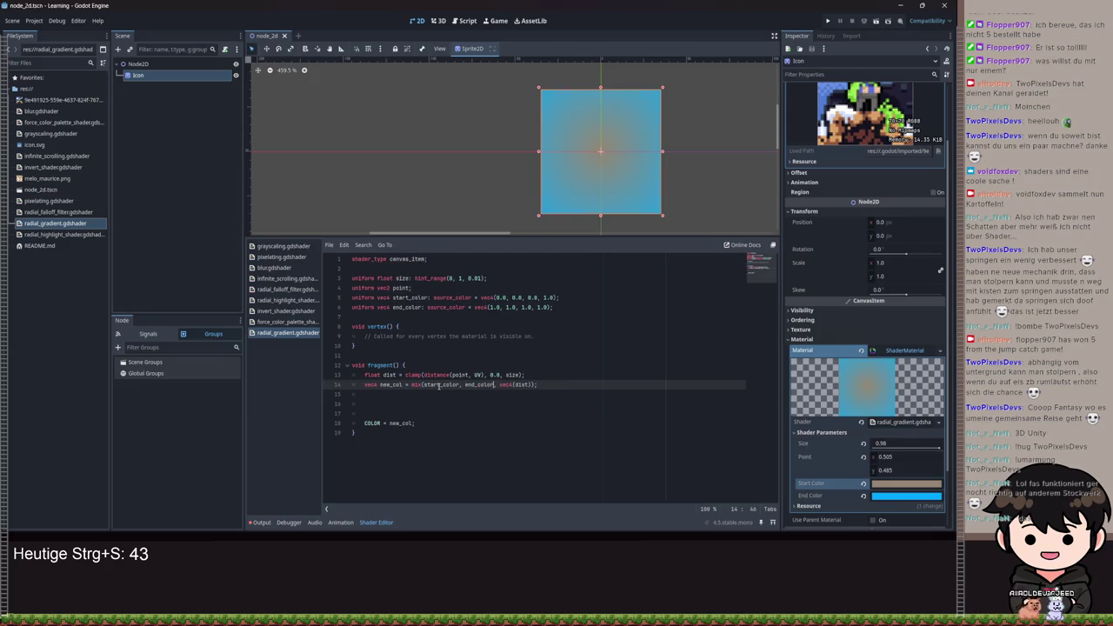
{"action": "key", "text": "ctrl+s"}
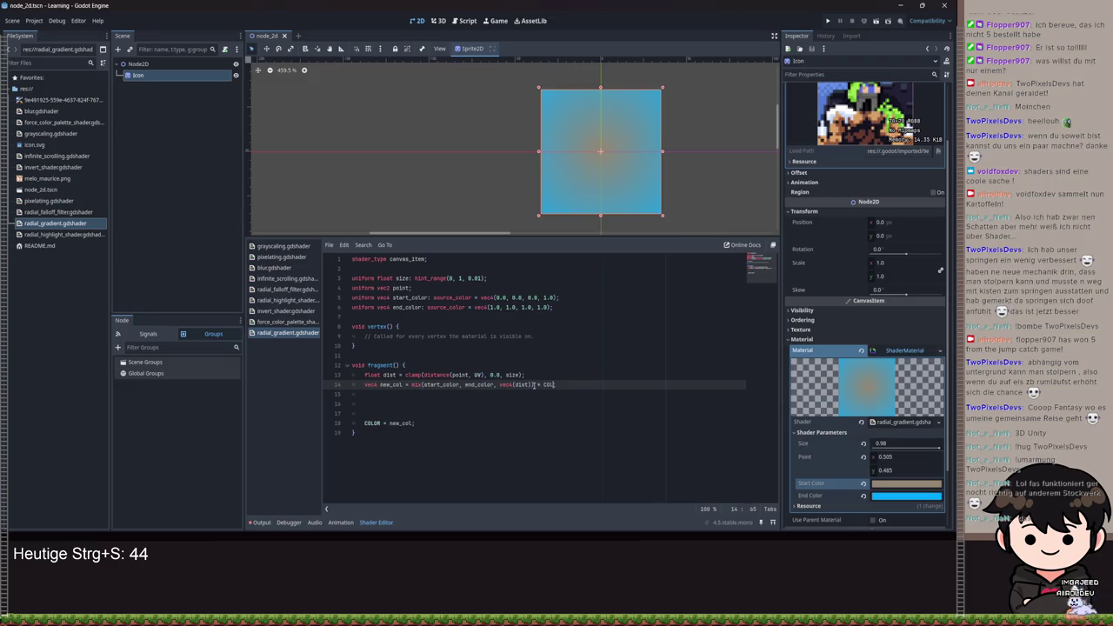
- Finish adding + COLOR to line 14 and set Start Color to pink
{"action": "type", "text": "OR"}
{"action": "key", "text": "ctrl+s"}
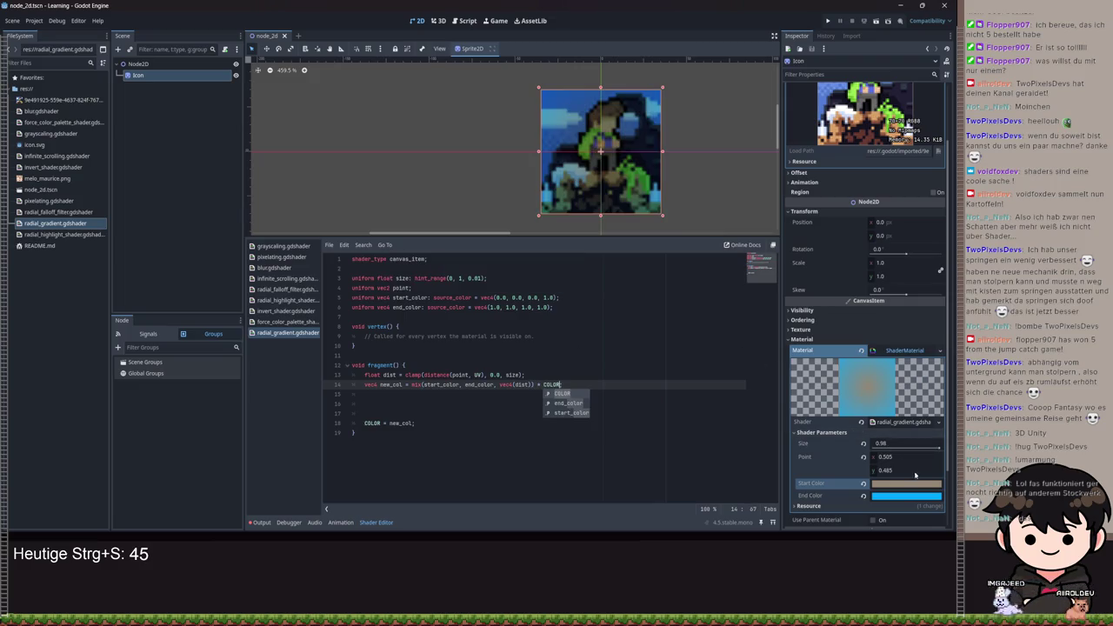
{"action": "type", "text": ";"}
{"action": "left_click", "coordinate": [889, 483]}
{"action": "left_click", "coordinate": [928, 279]}
{"action": "left_click", "coordinate": [664, 390]}
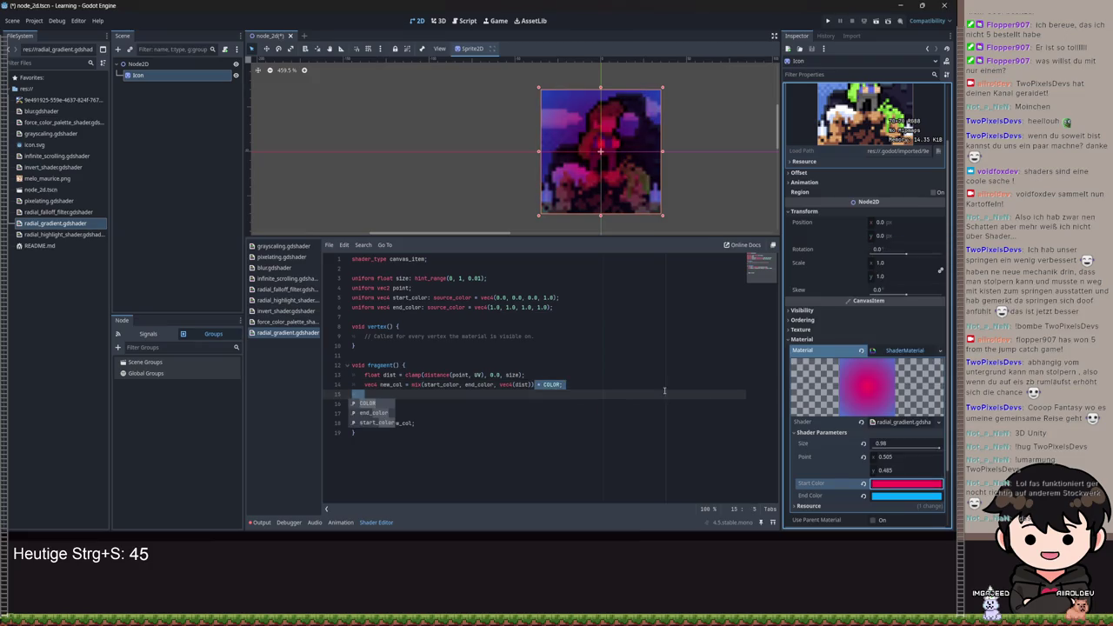
- Check the blue End Color and set the gradient Size to 0.85
{"action": "left_click", "coordinate": [899, 495]}
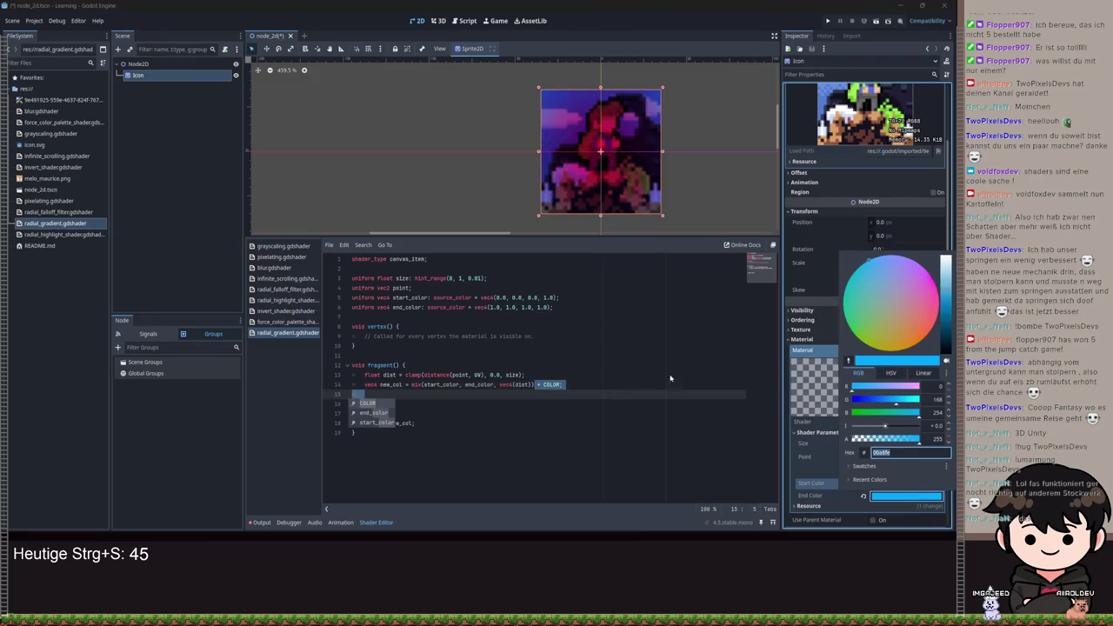
{"action": "left_click", "coordinate": [703, 382]}
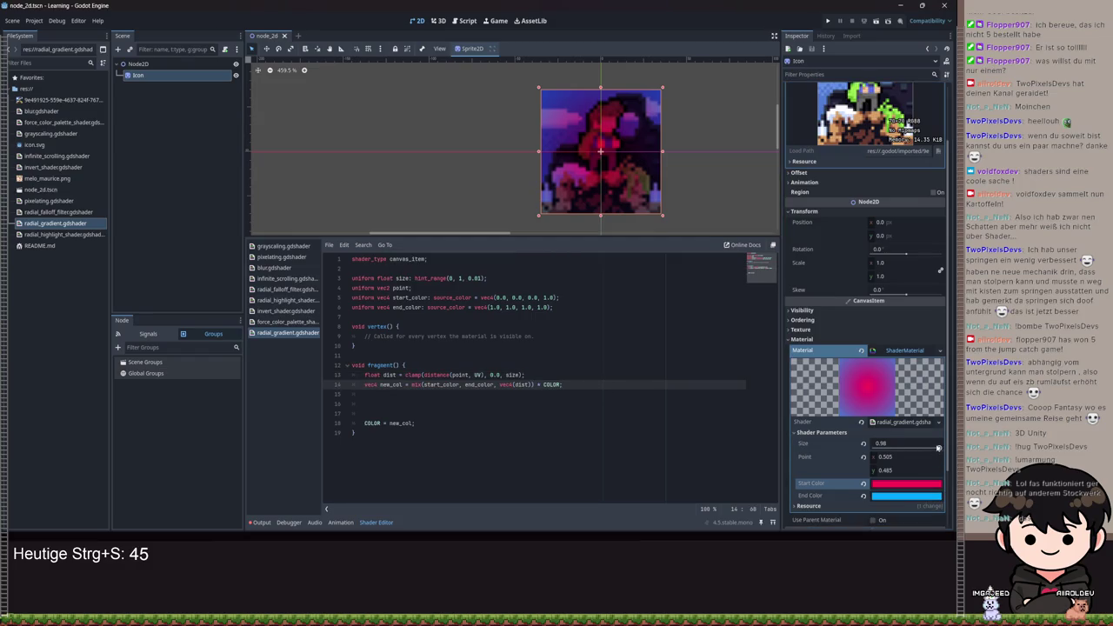
{"action": "mouse_move", "coordinate": [938, 448]}
{"action": "left_mouse_down"}
{"action": "mouse_move", "coordinate": [882, 445]}
{"action": "mouse_move", "coordinate": [907, 446]}
{"action": "mouse_move", "coordinate": [944, 396]}
{"action": "left_mouse_up"}
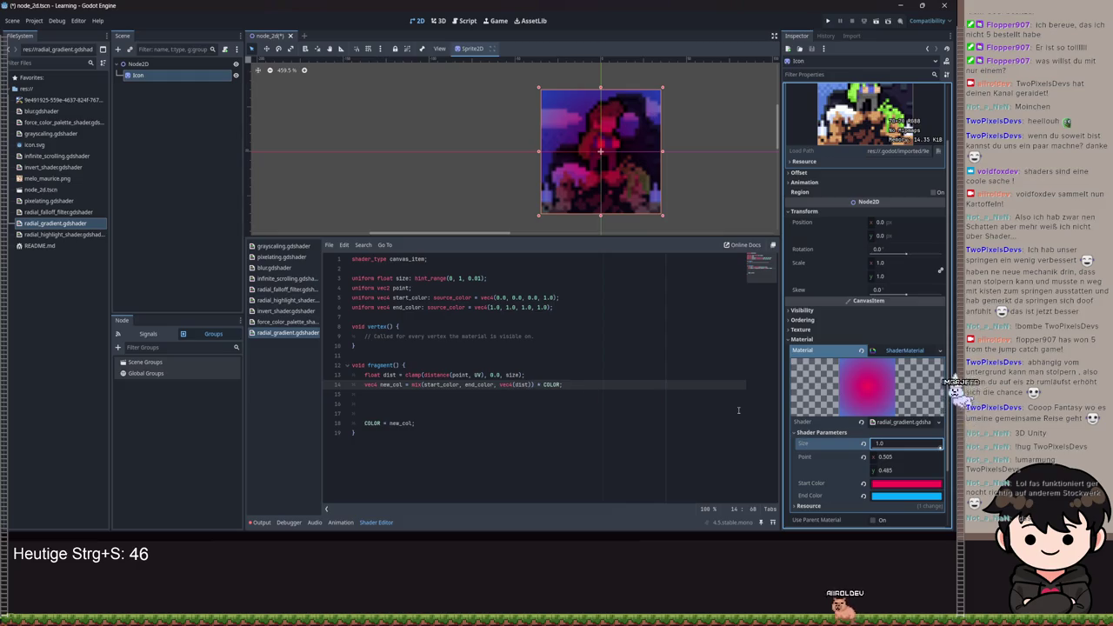
{"action": "left_click_drag", "start_coordinate": [938, 448], "coordinate": [929, 446]}
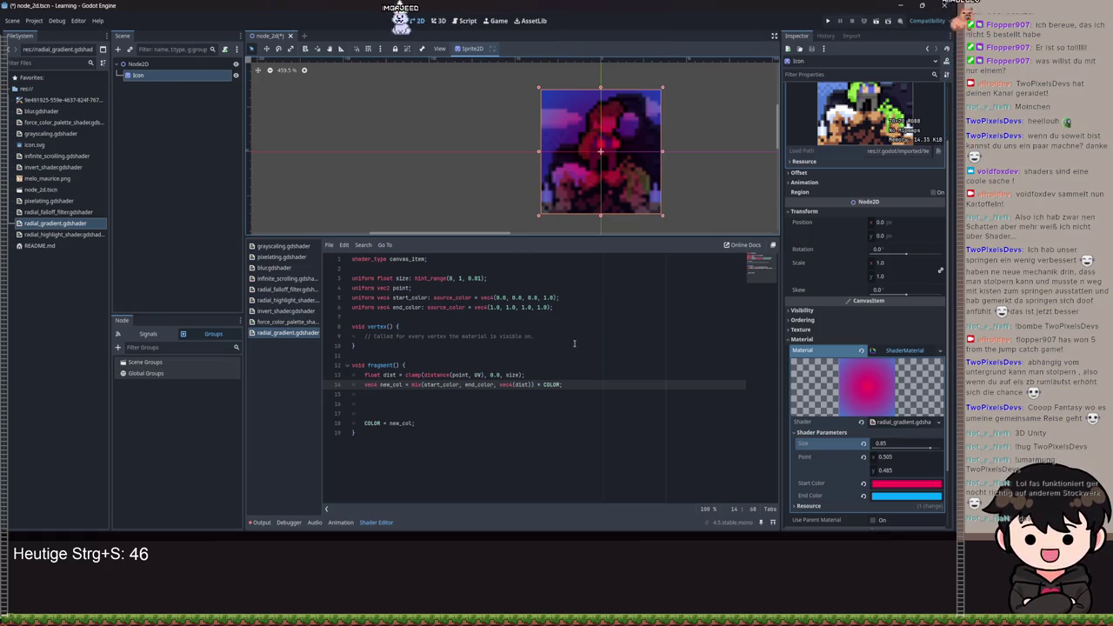
{"action": "left_click", "coordinate": [410, 384]}
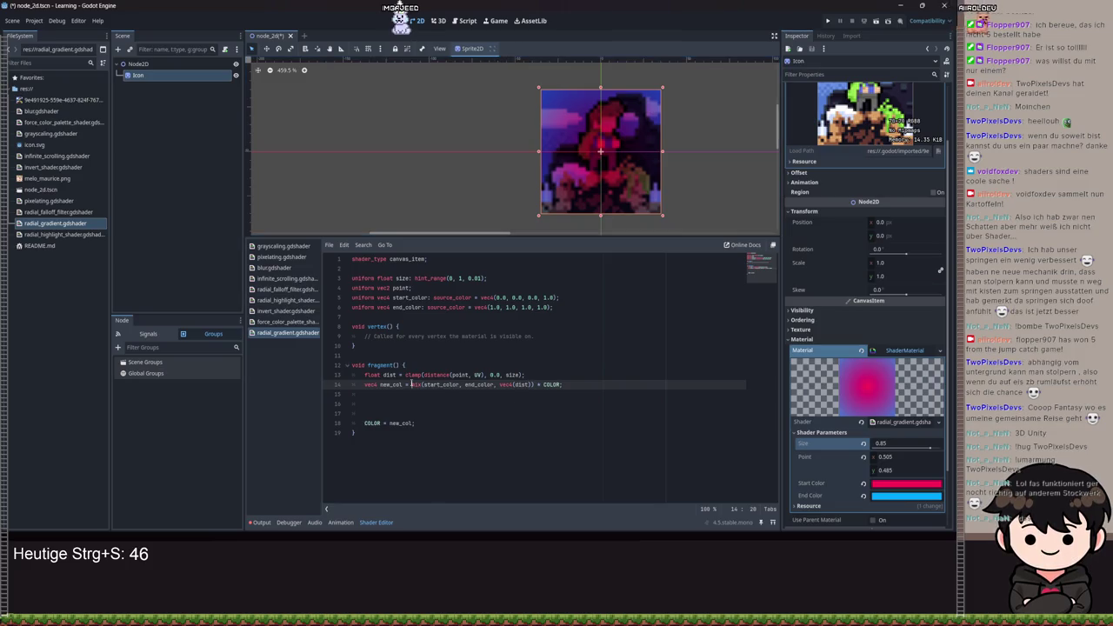
{"action": "type", "text": "smoothstep("}
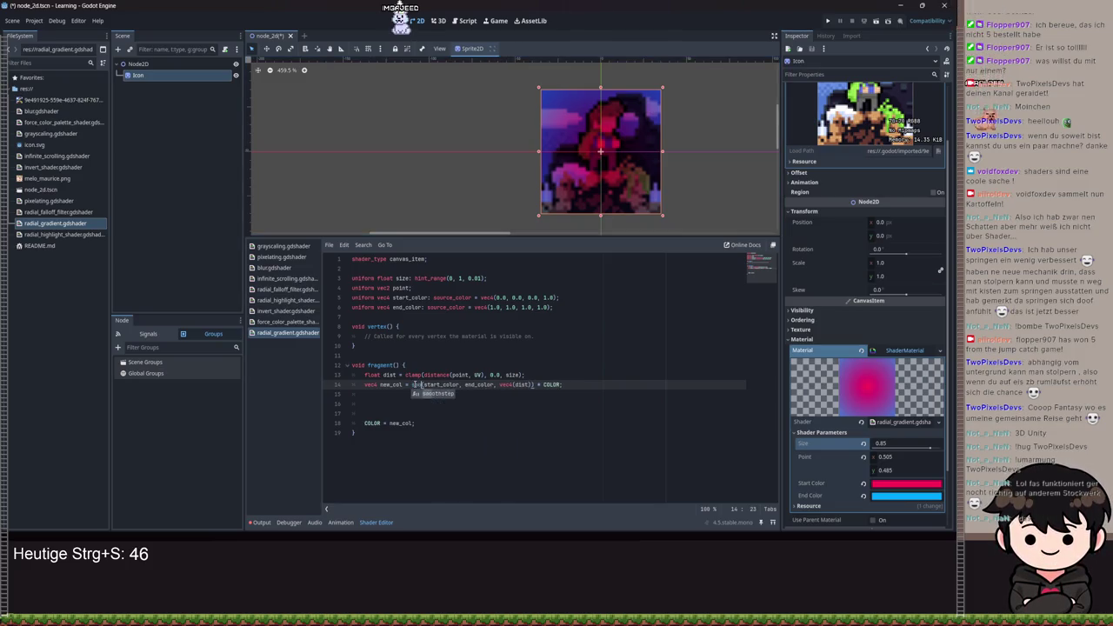
{"action": "key", "text": "ctrl+s"}
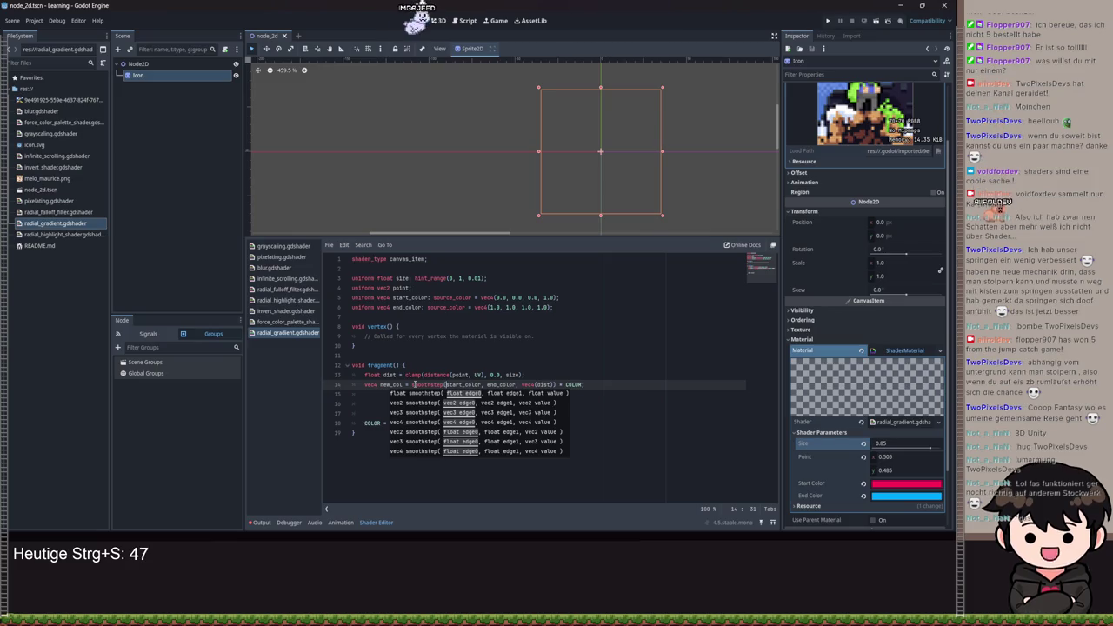
{"action": "key", "text": "BackSpace"}
{"action": "key", "text": "BackSpace"}
{"action": "key", "text": "BackSpace"}
{"action": "double_click", "coordinate": [415, 384]}
{"action": "key", "text": "ctrl+s"}
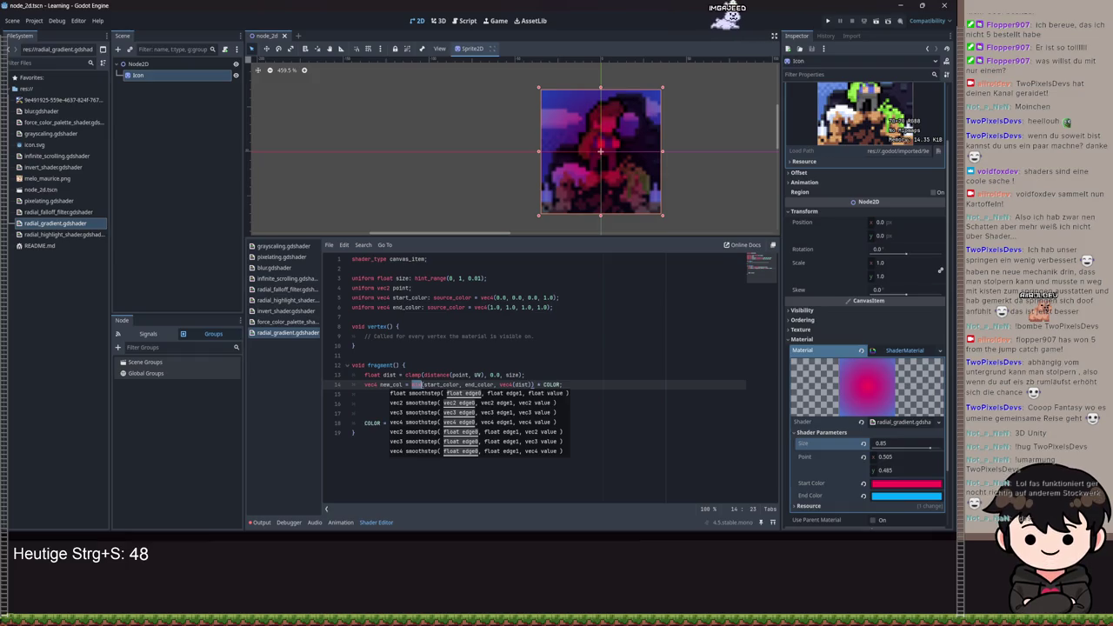
{"action": "left_click", "coordinate": [542, 357]}
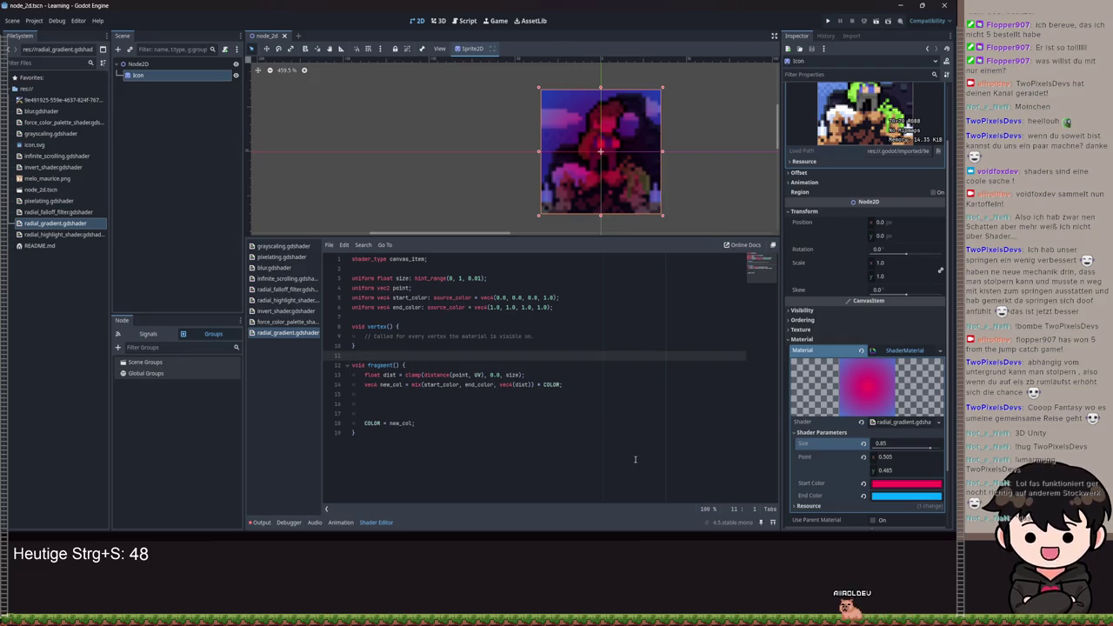
- Test Size values like 1.0, return Size to 0.85, and delete fragment()'s blank lines
{"action": "left_click", "coordinate": [895, 443]}
{"action": "type", "text": "0.3"}
{"action": "key", "text": "BackSpace"}
{"action": "key", "text": "BackSpace"}
{"action": "key", "text": "BackSpace"}
{"action": "type", "text": "1.0"}
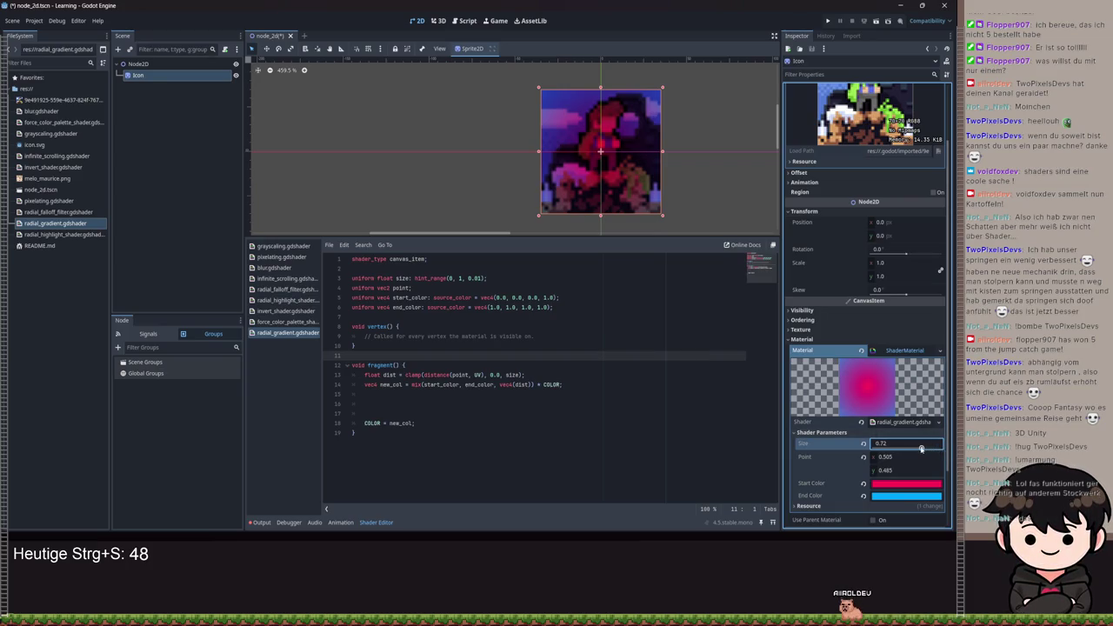
{"action": "left_click_drag", "start_coordinate": [904, 447], "coordinate": [890, 448]}
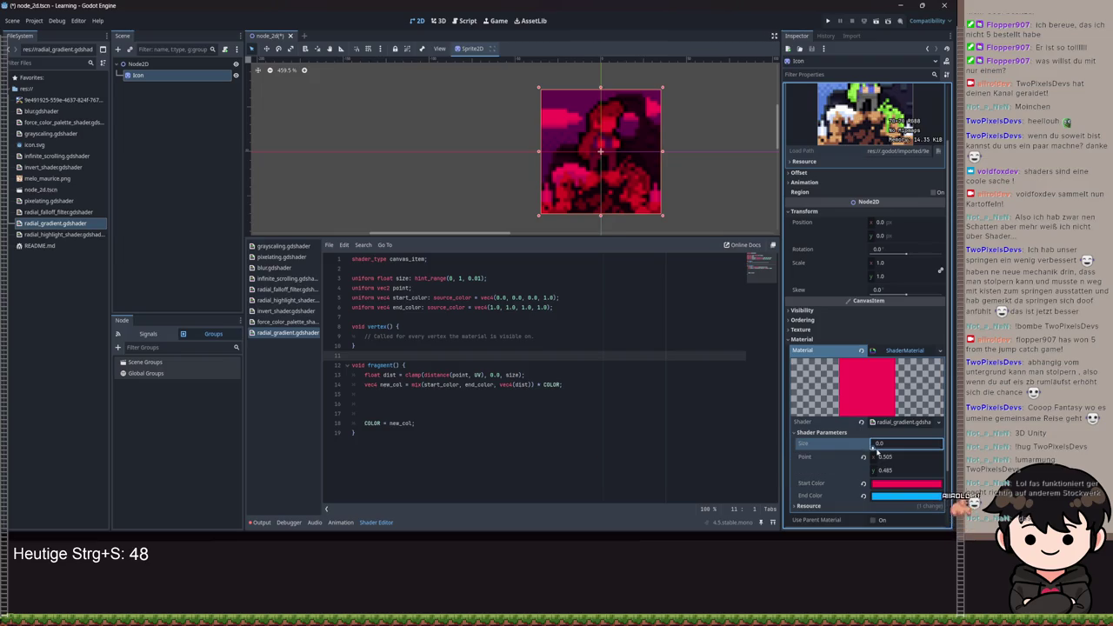
{"action": "left_click_drag", "start_coordinate": [876, 447], "coordinate": [927, 461]}
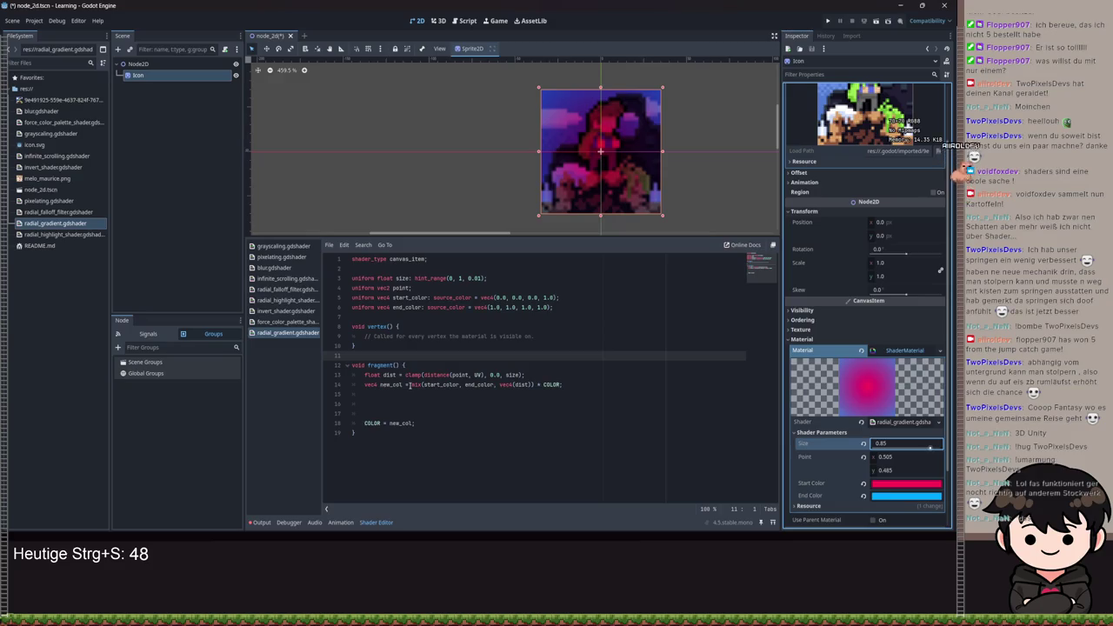
{"action": "left_click", "coordinate": [395, 407]}
{"action": "key", "text": "BackSpace"}
{"action": "key", "text": "BackSpace"}
{"action": "key", "text": "BackSpace"}
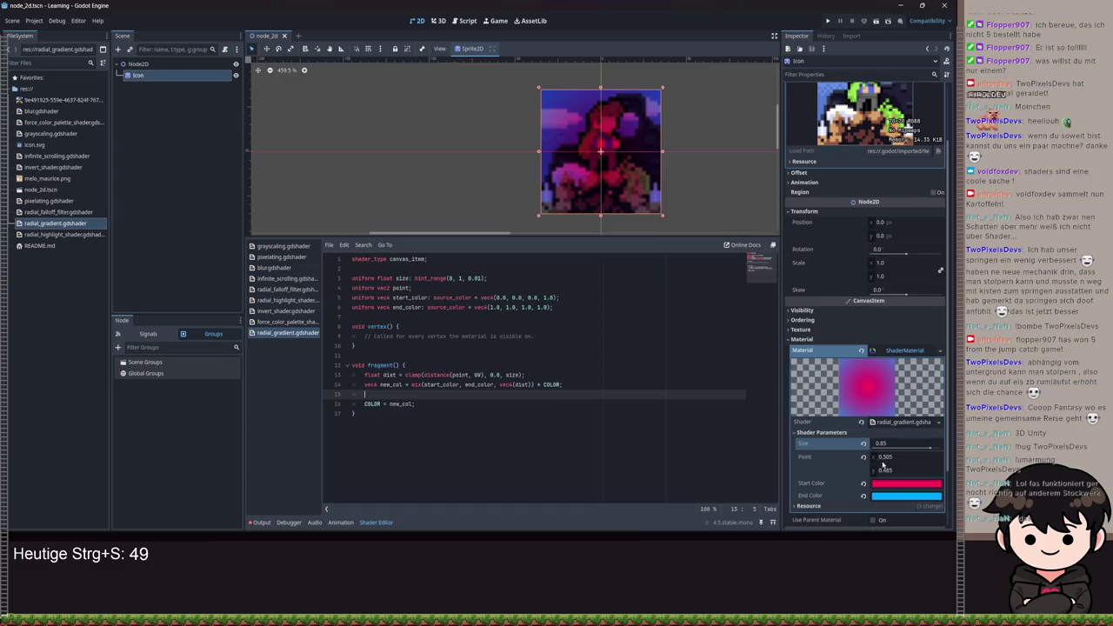
- Reset Point to 0, 0 and sweep Size through 0.67, 0.81 and 0, ending at 1.0
{"action": "left_click", "coordinate": [863, 456]}
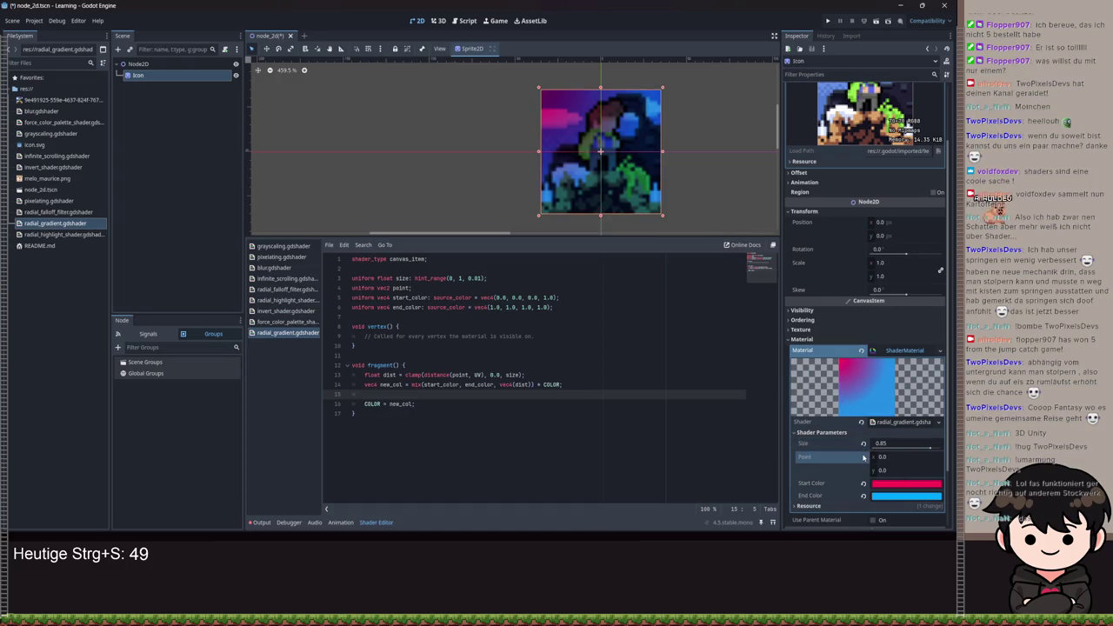
{"action": "left_click", "coordinate": [917, 447]}
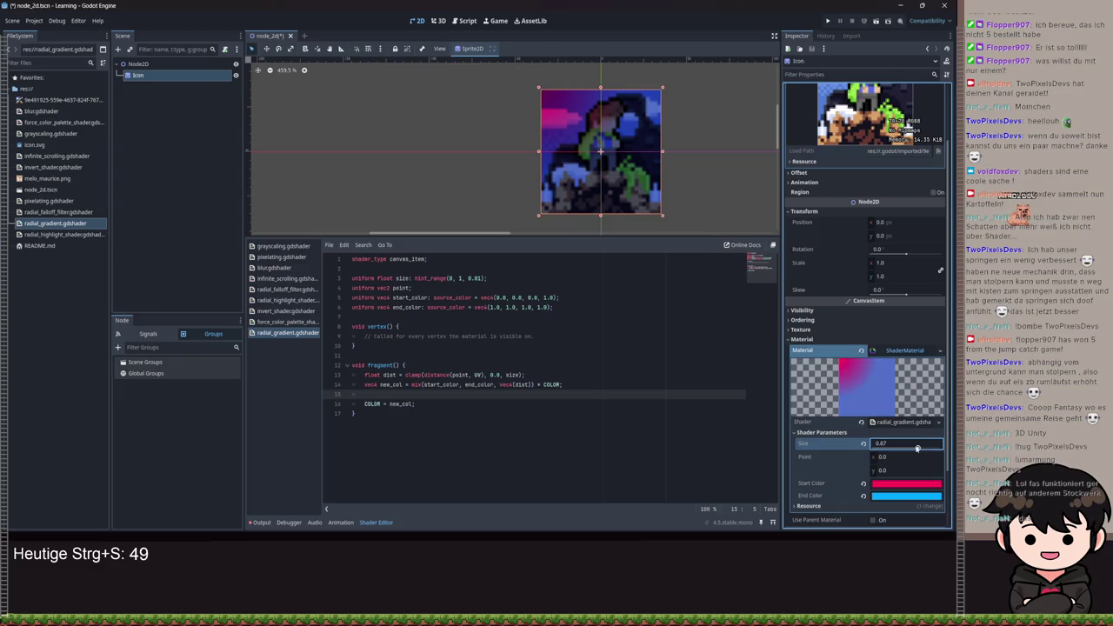
{"action": "left_click_drag", "start_coordinate": [917, 448], "coordinate": [946, 449]}
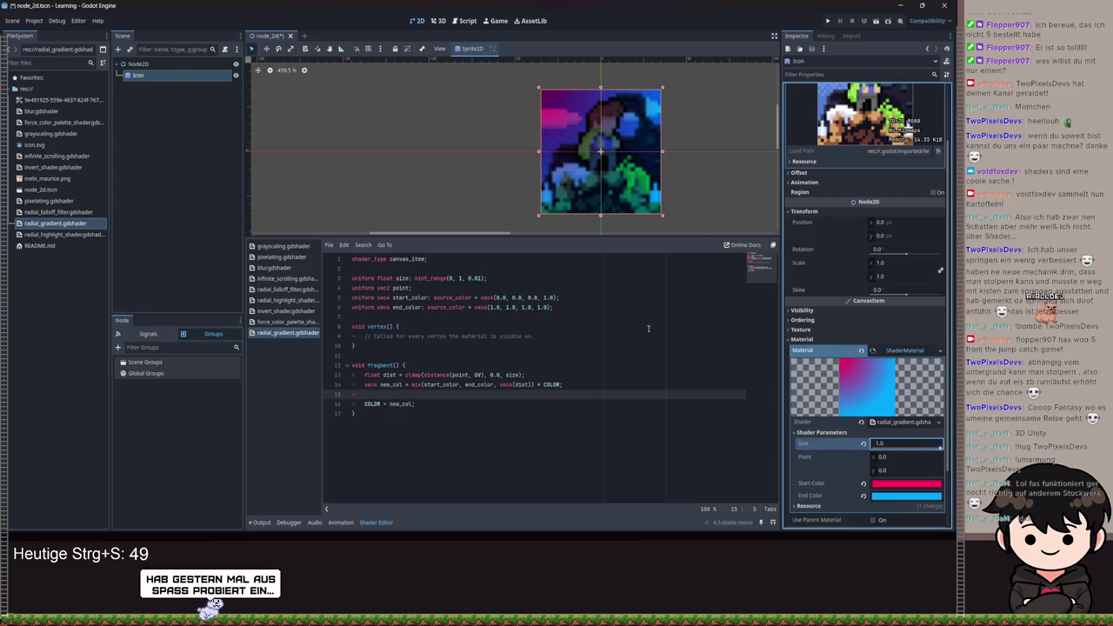
{"action": "left_click", "coordinate": [926, 448]}
{"action": "left_click_drag", "start_coordinate": [927, 448], "coordinate": [866, 445]}
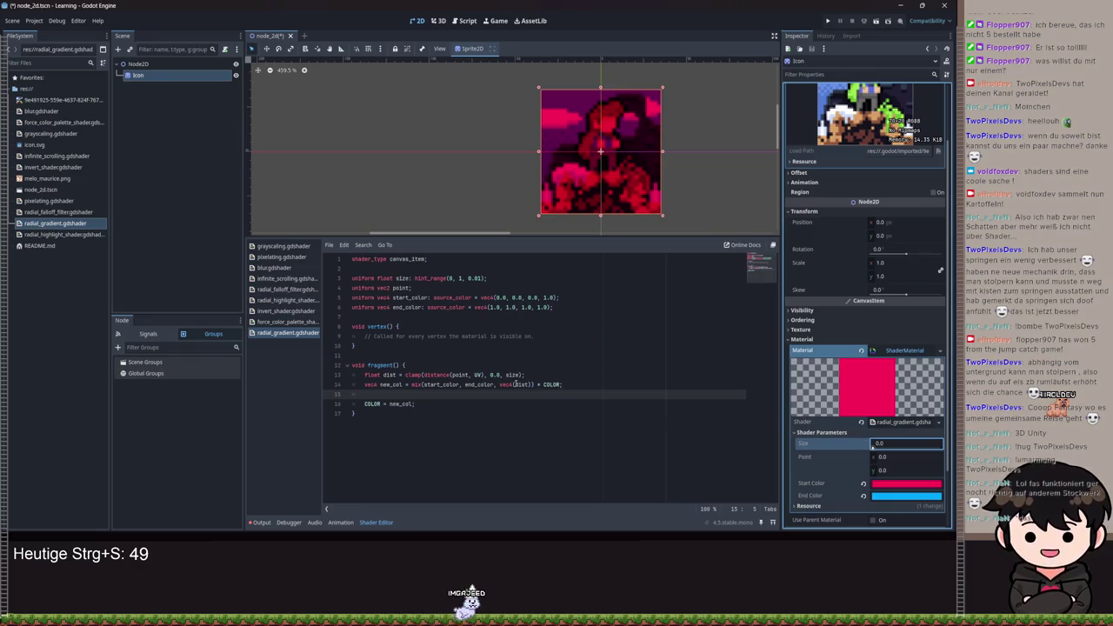
{"action": "triple_click", "coordinate": [444, 385]}
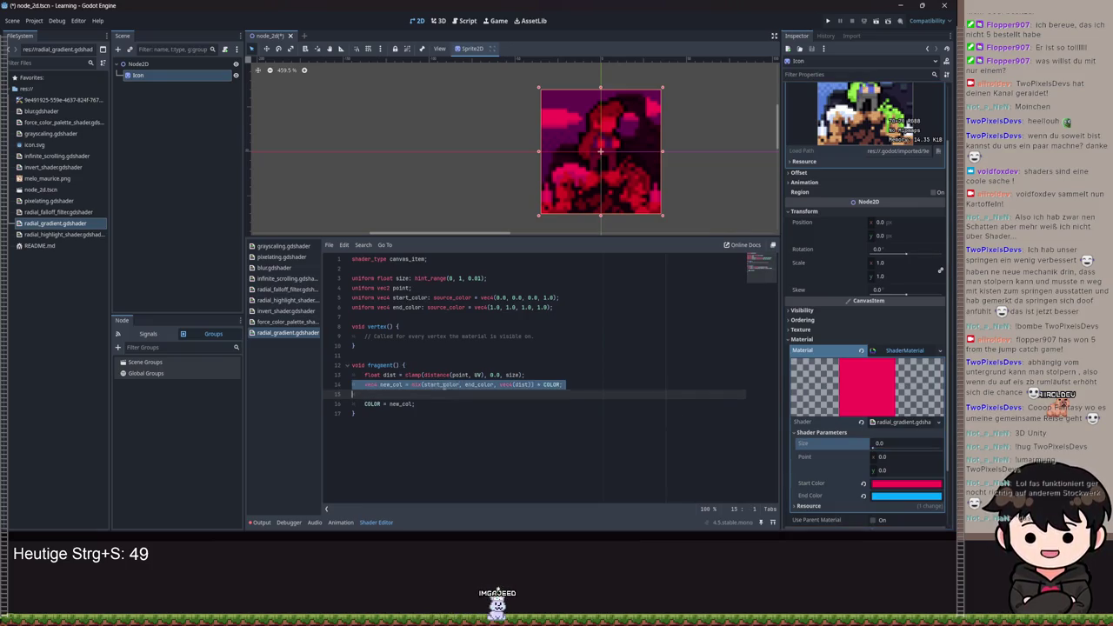
{"action": "left_click_drag", "start_coordinate": [876, 447], "coordinate": [944, 454]}
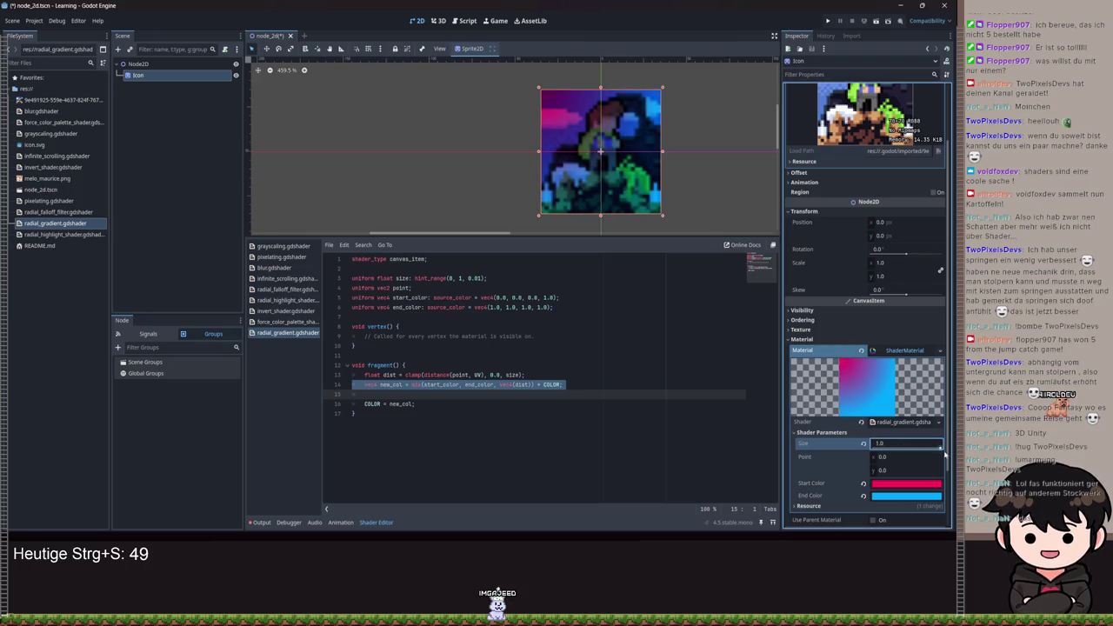
{"action": "left_click", "coordinate": [541, 347]}
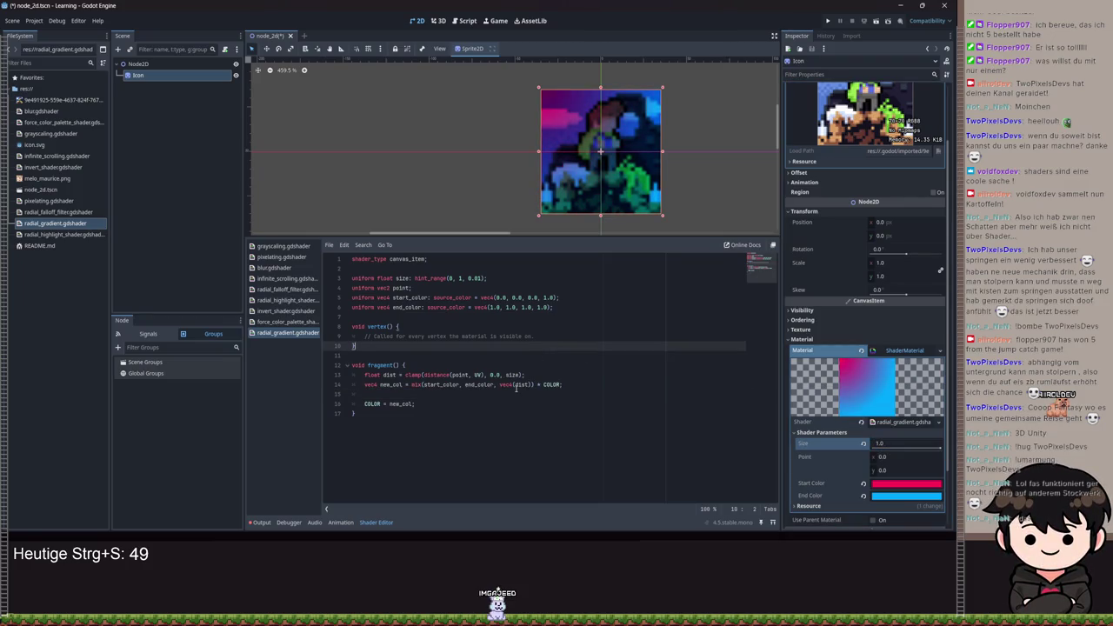
{"action": "double_click", "coordinate": [478, 384]}
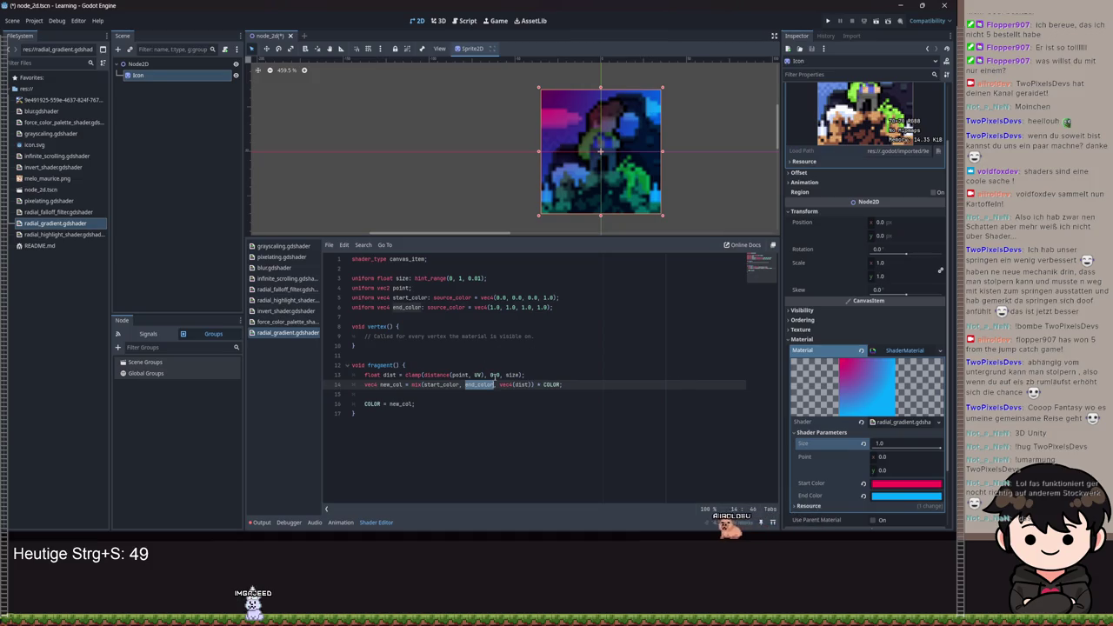
{"action": "left_click", "coordinate": [499, 375]}
- Test a changed clamp lower bound, restore it to 0.0, and move Point x to -0.25
{"action": "key", "text": "BackSpace"}
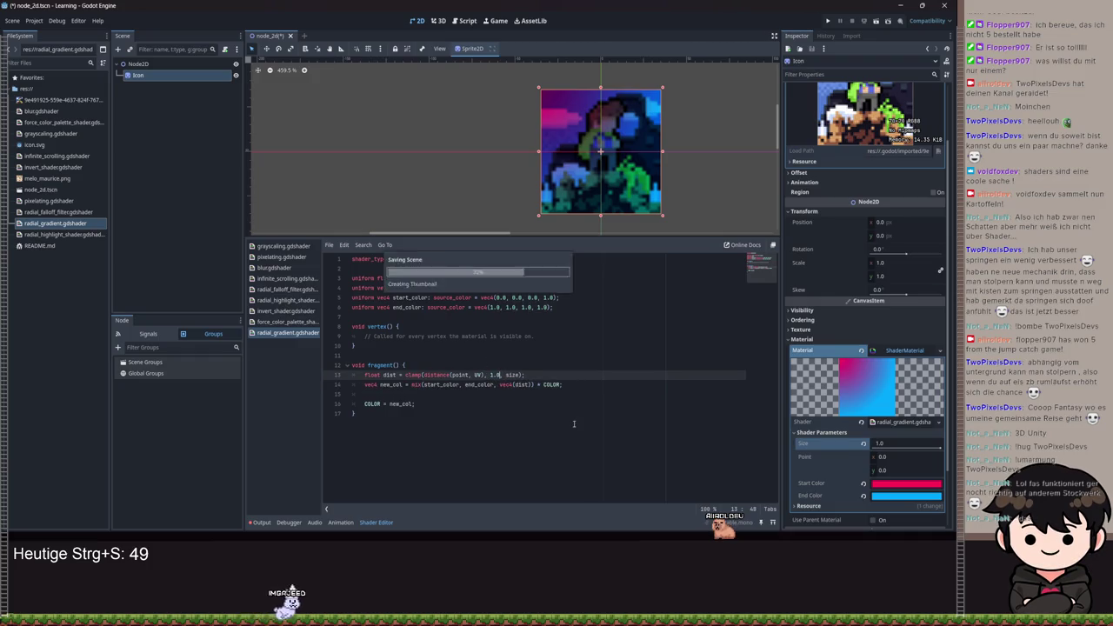
{"action": "key", "text": "ctrl+s"}
{"action": "type", "text": "0"}
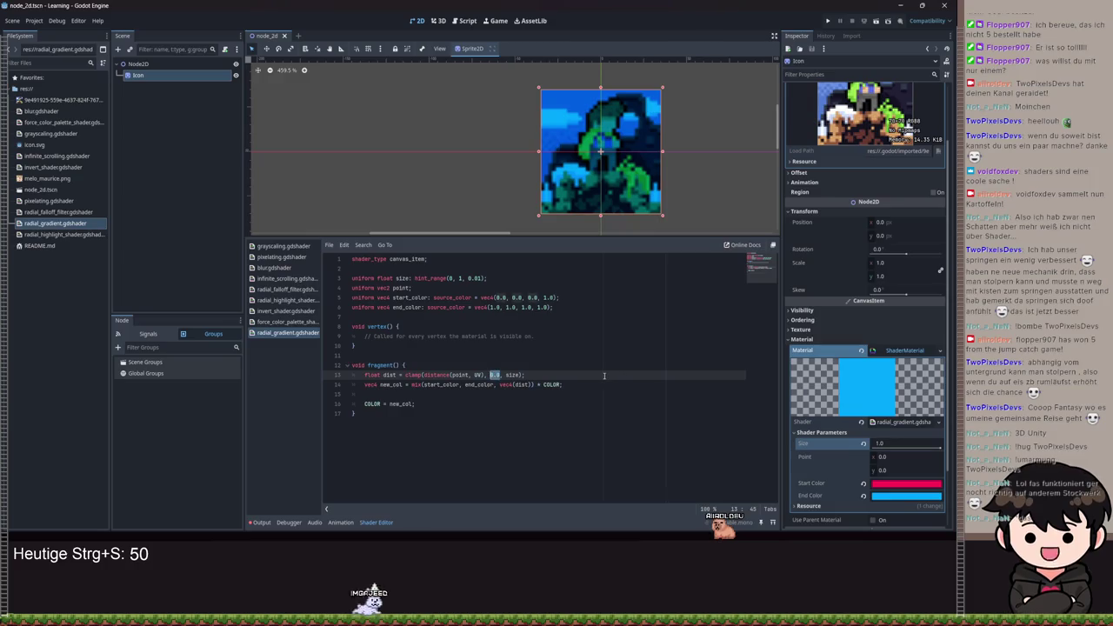
{"action": "key", "text": "ctrl+s"}
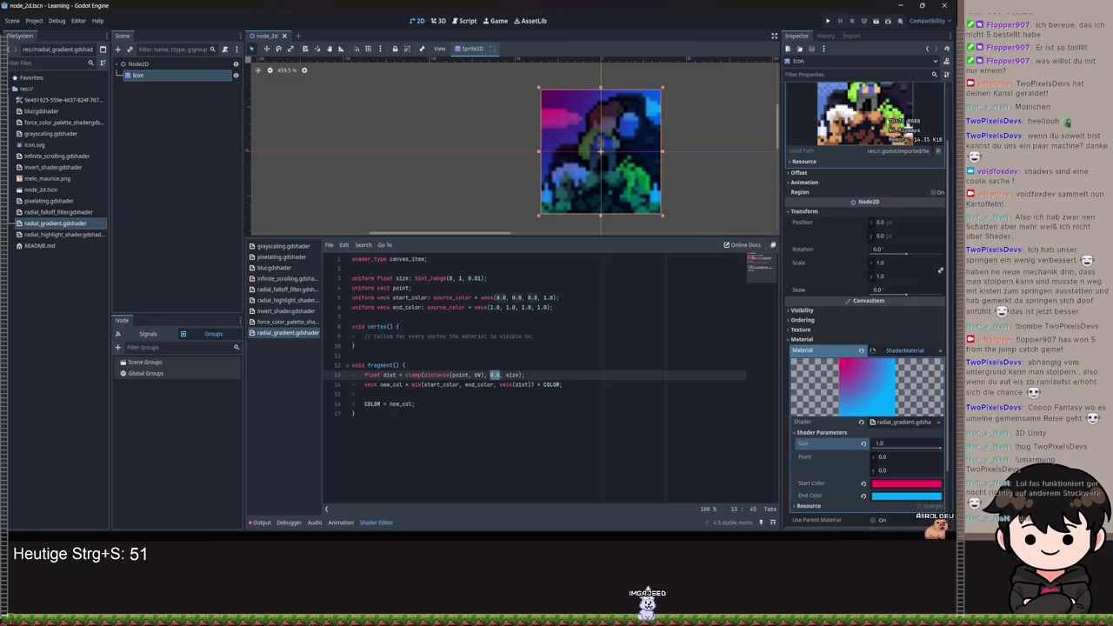
{"action": "mouse_move", "coordinate": [891, 457]}
{"action": "left_mouse_down"}
{"action": "mouse_move", "coordinate": [839, 457]}
{"action": "mouse_move", "coordinate": [856, 457]}
{"action": "left_mouse_up"}
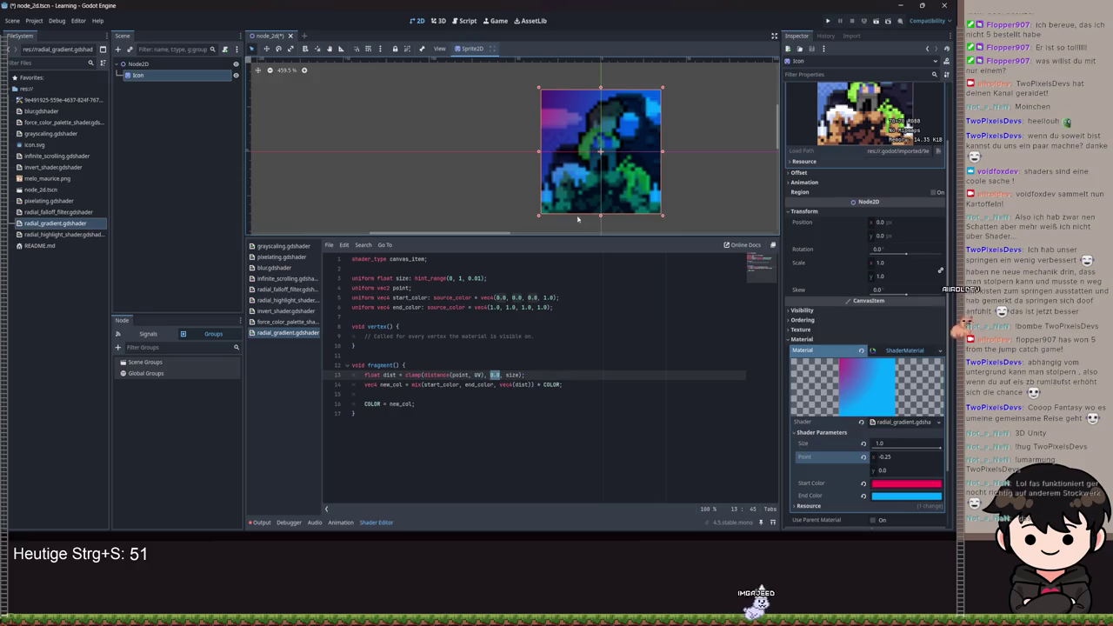
{"action": "left_click", "coordinate": [512, 281]}
- Declare 'uniform float smooth_value: hint_range(0, 1, 0.01);' below size and save
{"action": "key", "text": "Return"}
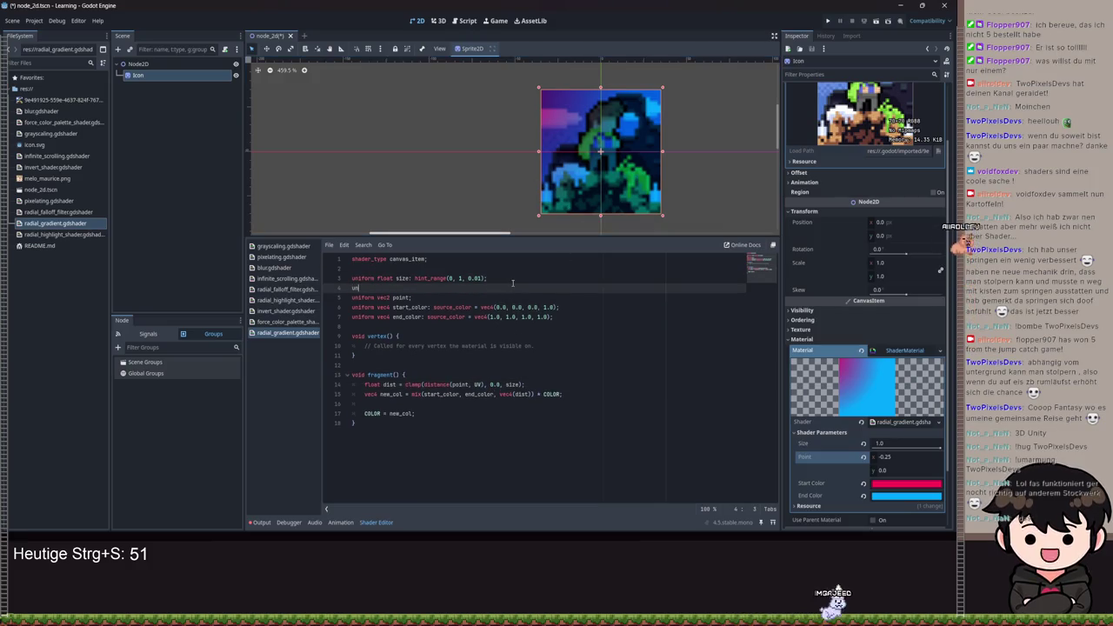
{"action": "type", "text": "uniform float smooth_value: hint_r"}
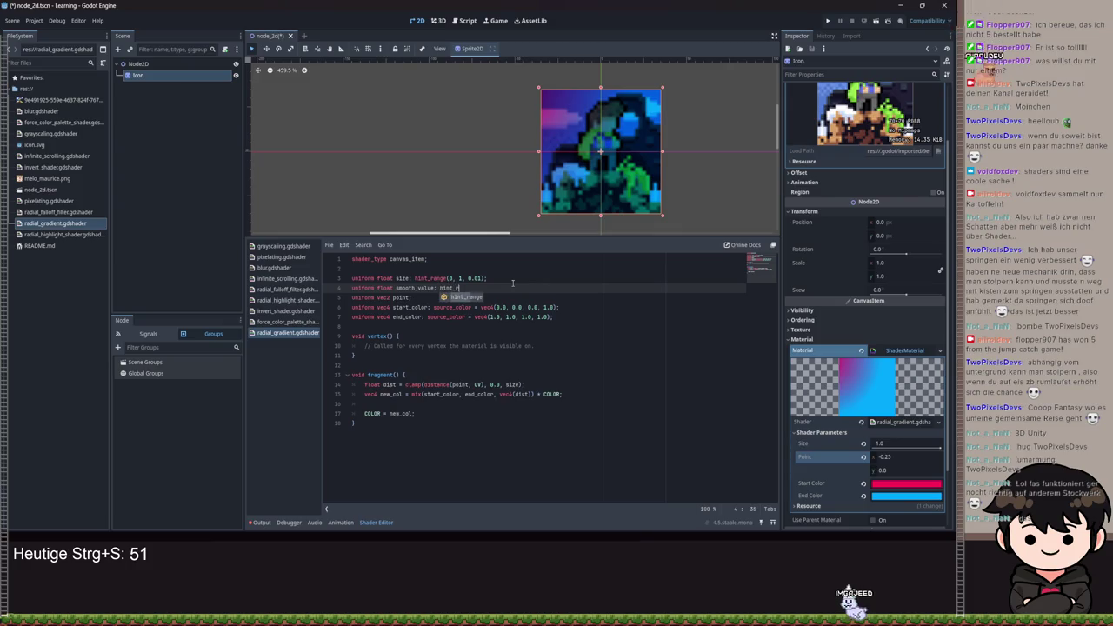
{"action": "key", "text": "Return"}
{"action": "type", "text": "1,"}
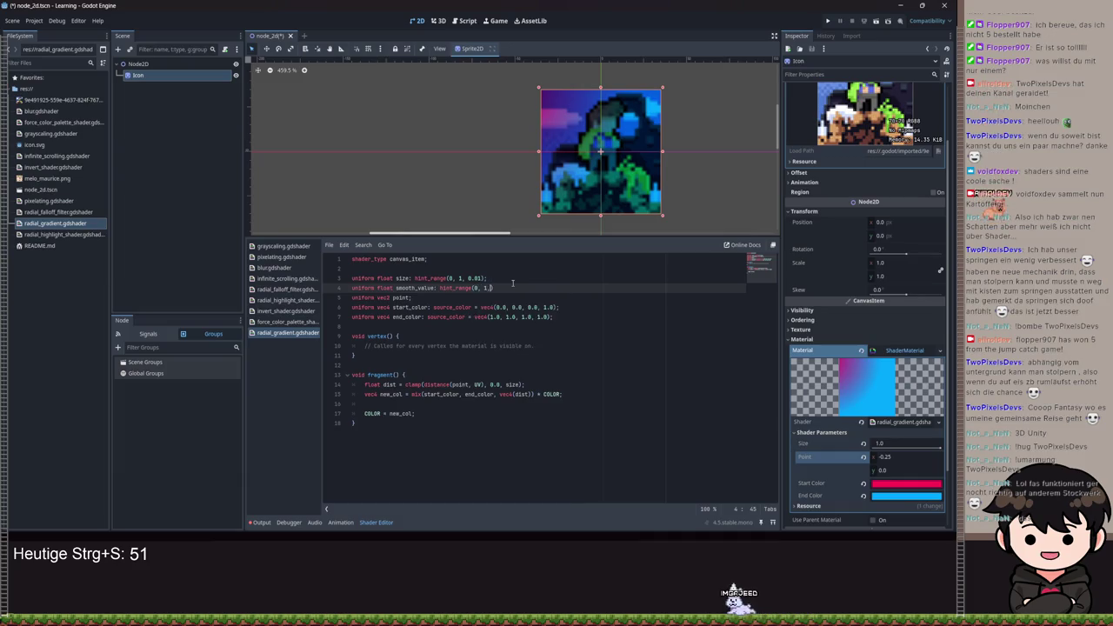
{"action": "type", "text": " 0.01)"}
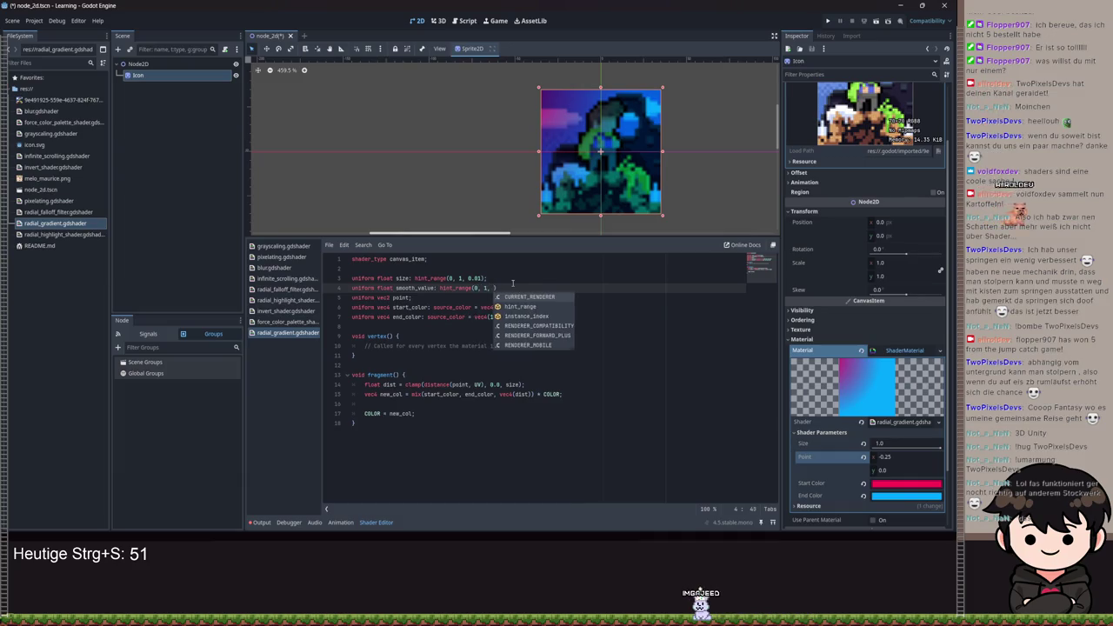
{"action": "type", "text": ";"}
{"action": "key", "text": "ctrl+s"}
{"action": "key", "text": "ctrl+s"}
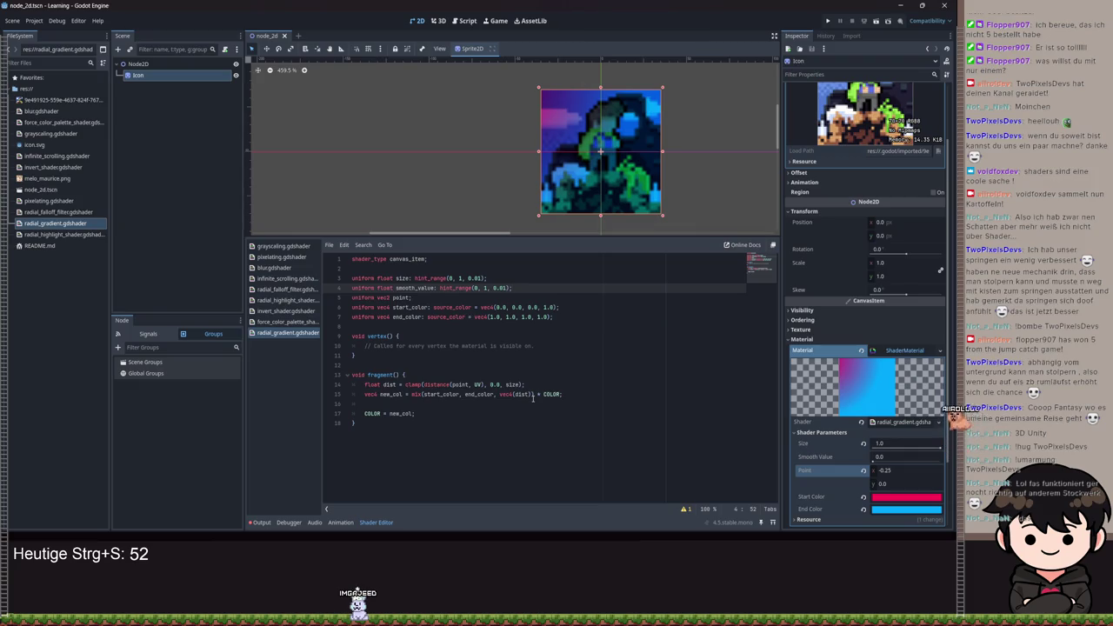
{"action": "left_click", "coordinate": [533, 383]}
{"action": "key", "text": "Return"}
{"action": "key", "text": "Return"}
- Strip the clamp wrapper so dist is the plain distance
{"action": "key", "text": "Up"}
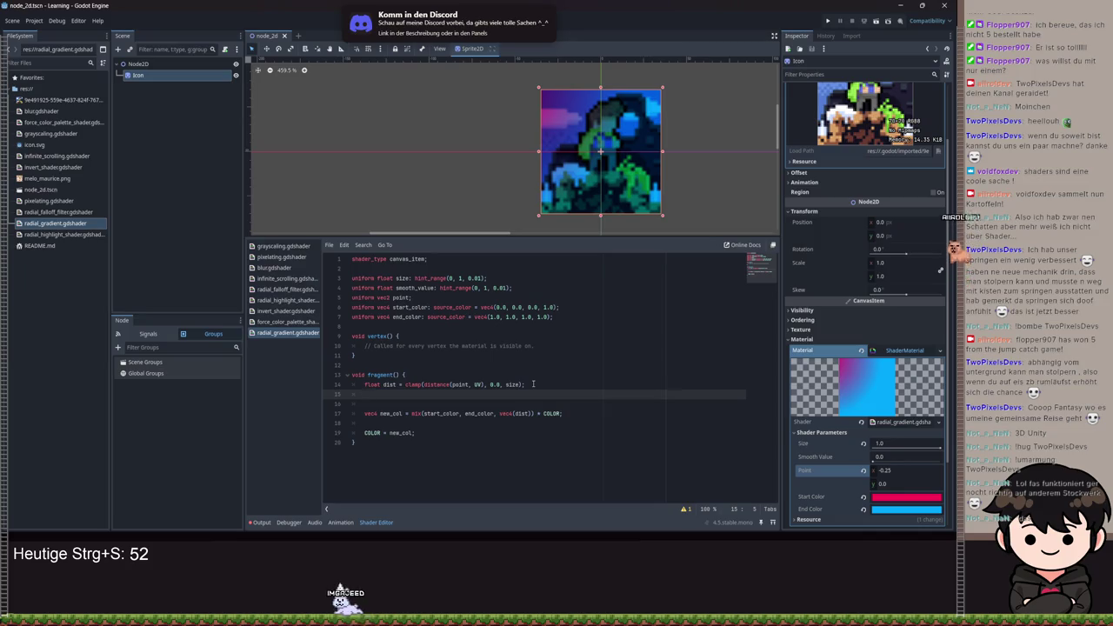
{"action": "left_click_drag", "start_coordinate": [489, 383], "coordinate": [406, 384]}
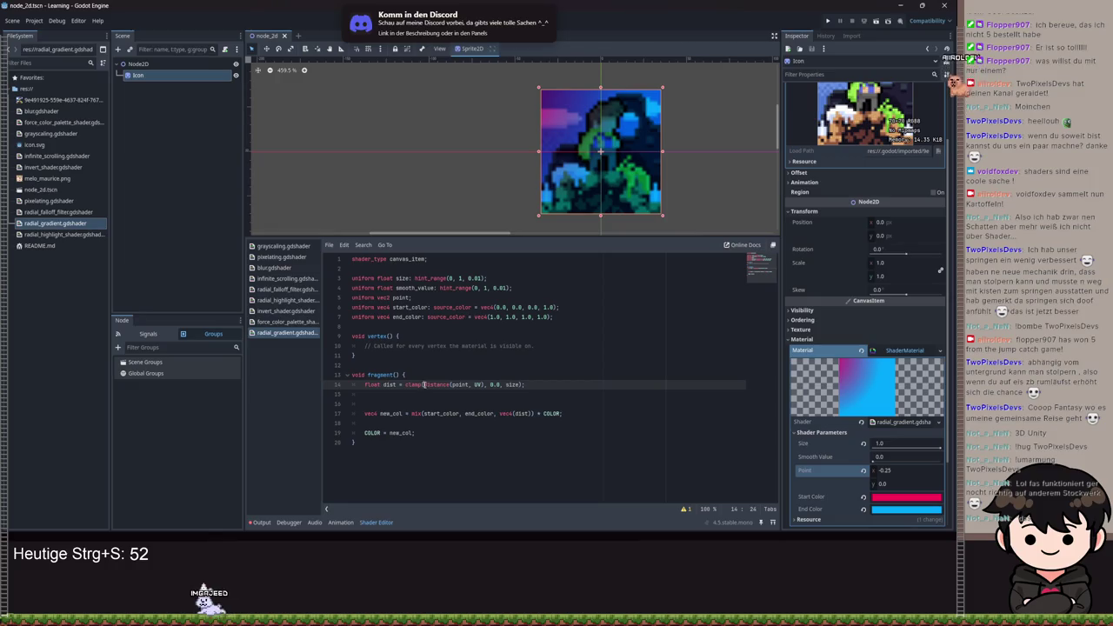
{"action": "key", "text": "BackSpace"}
{"action": "left_click", "coordinate": [503, 384]}
{"action": "key", "text": "BackSpace"}
- Add 'if (dist > size) { discard; }' in fragment(), fix the typo, and save
{"action": "left_click", "coordinate": [408, 403]}
{"action": "type", "text": "if (dist > size) {"}
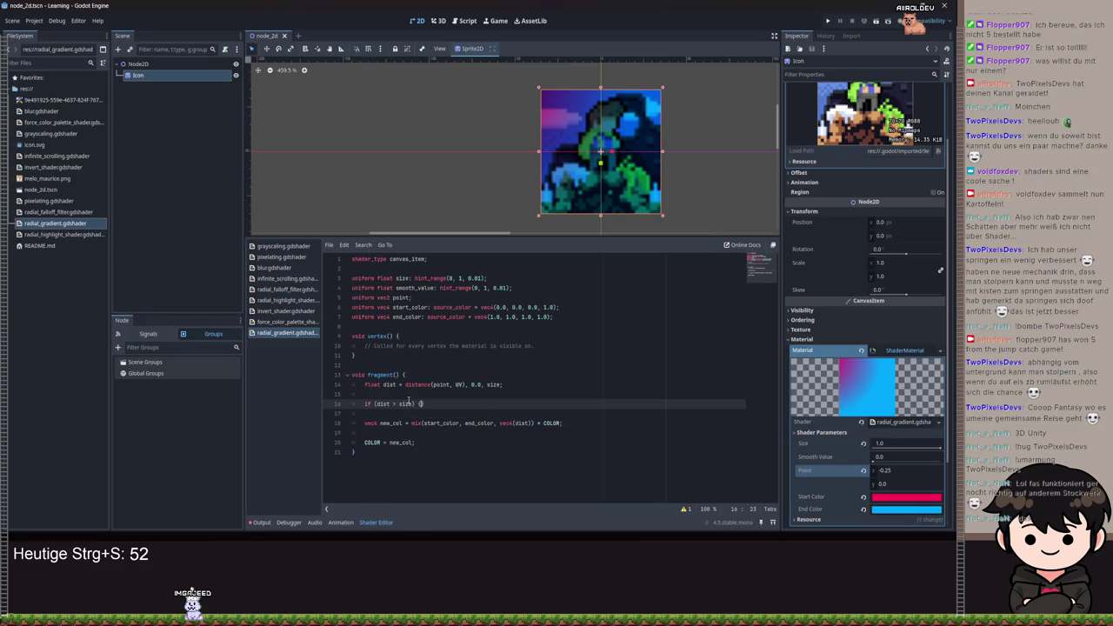
{"action": "key", "text": "Return"}
{"action": "type", "text": "car"}
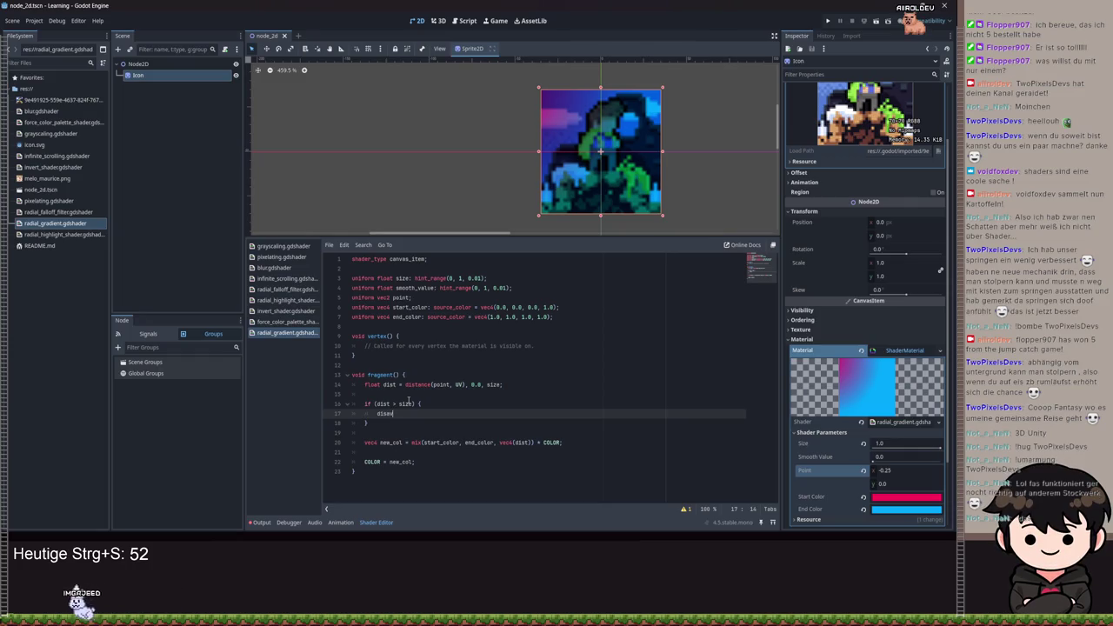
{"action": "left_click_drag", "start_coordinate": [500, 384], "coordinate": [472, 380]}
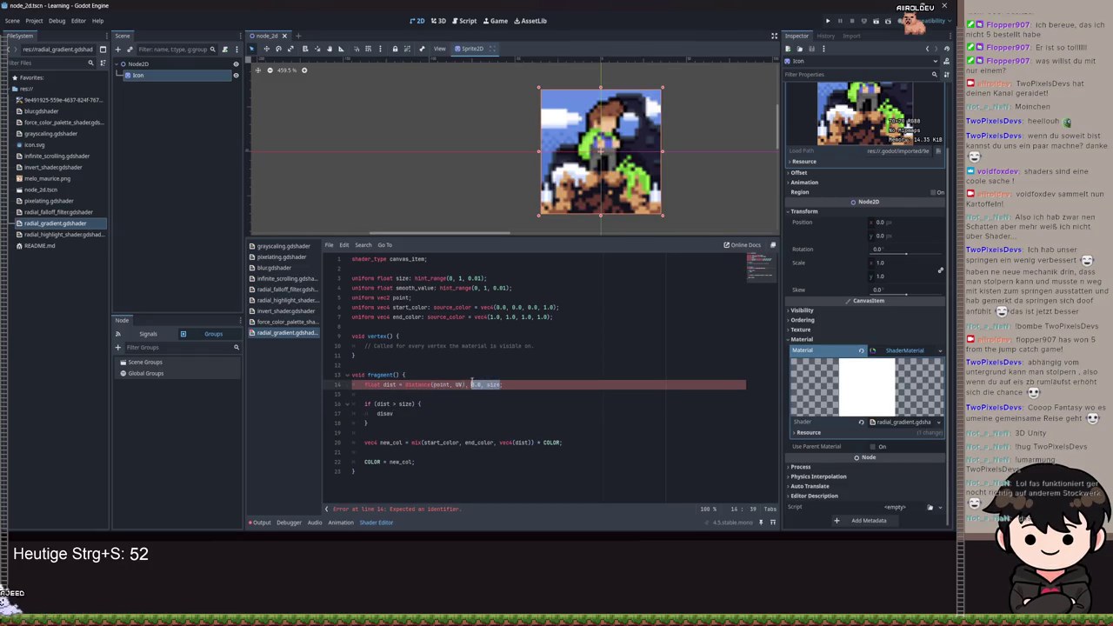
{"action": "left_click", "coordinate": [406, 413]}
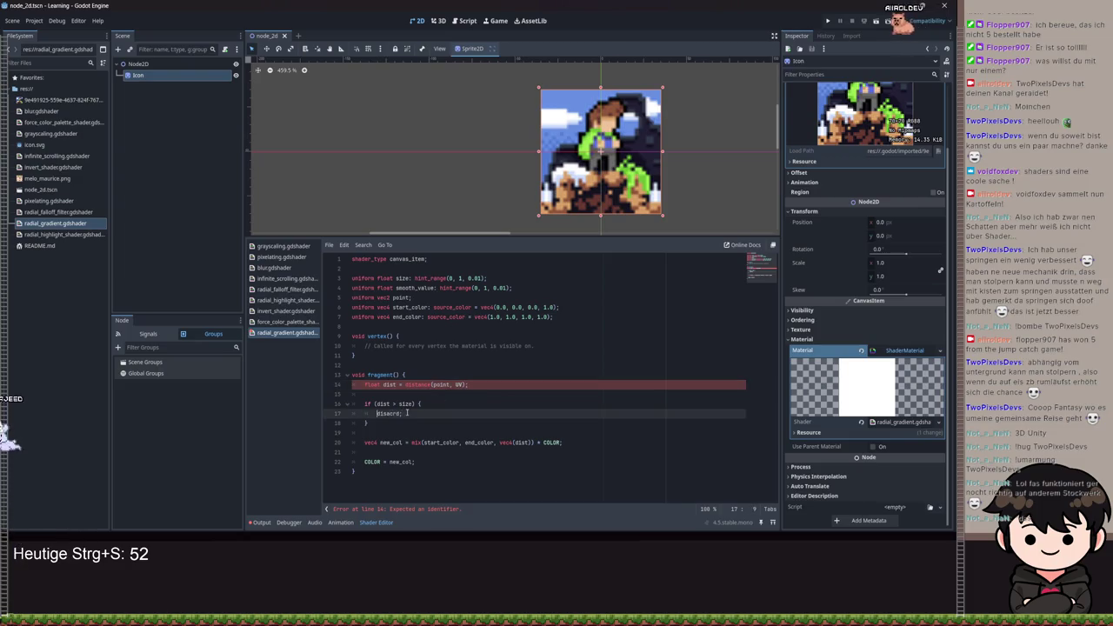
{"action": "key", "text": "shift+End"}
{"action": "type", "text": "discard;"}
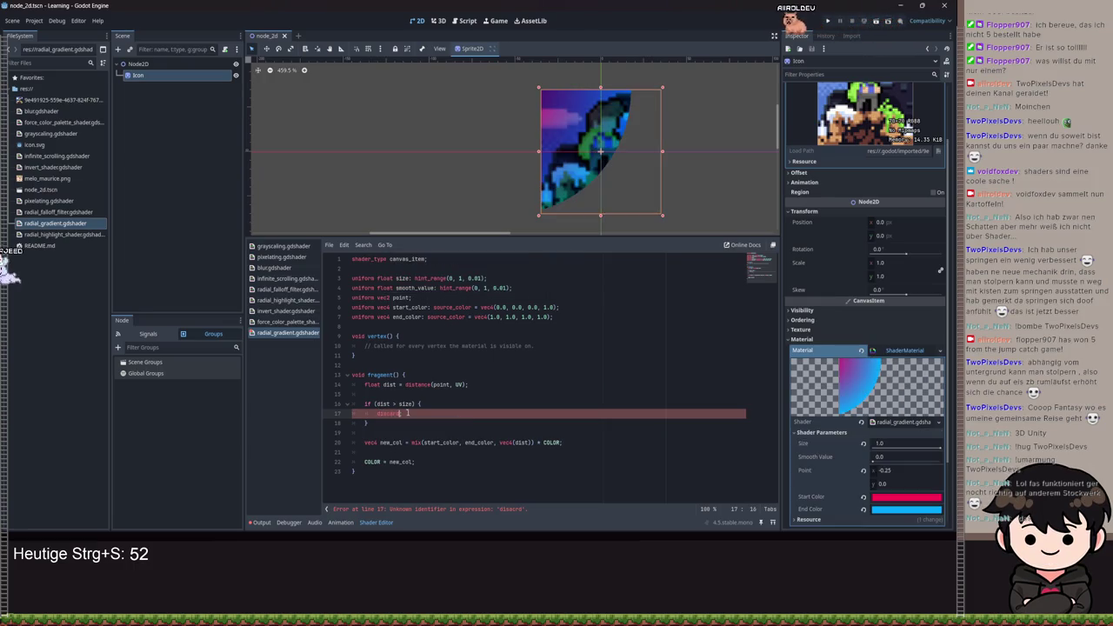
{"action": "key", "text": "ctrl+s"}
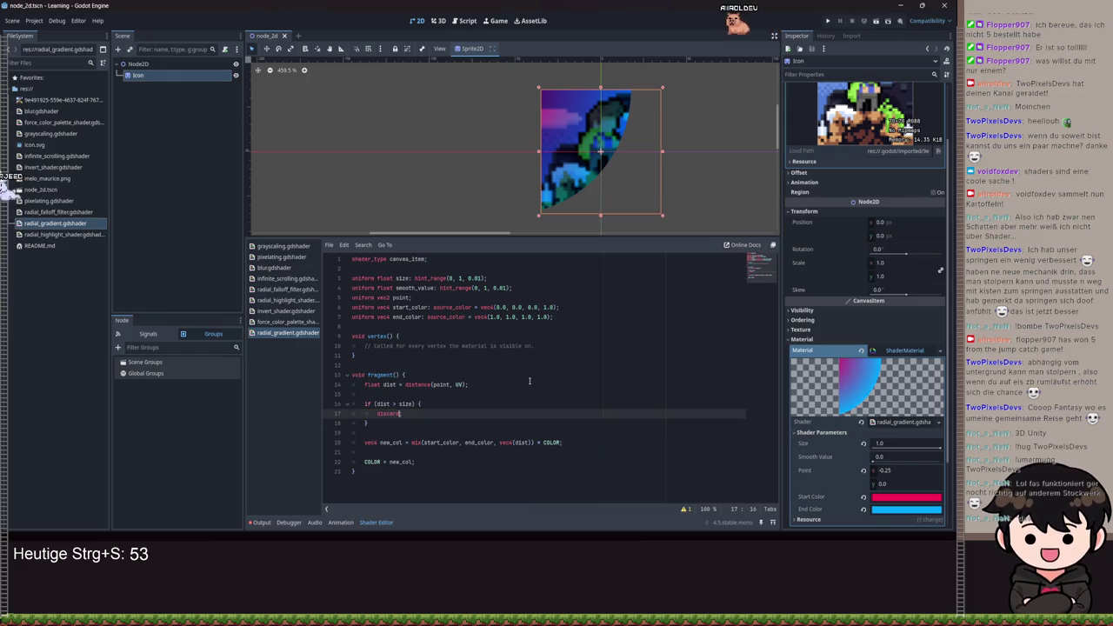
{"action": "left_click", "coordinate": [392, 414]}
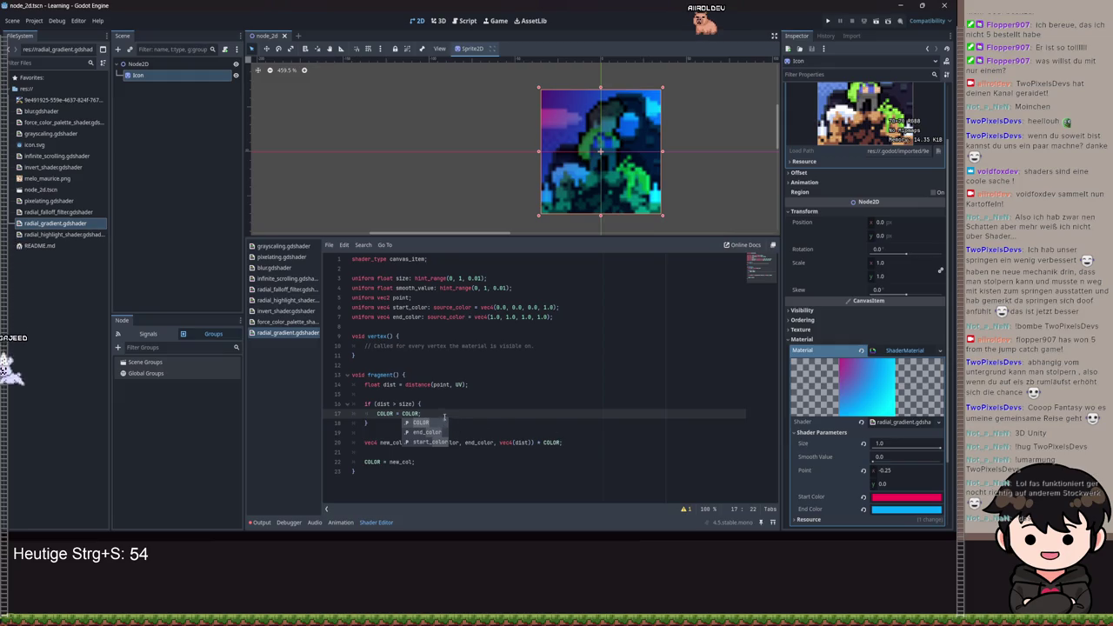
- Clear the old COLOR assignment line, save, and set the gradient Size to 0.94
{"action": "key", "text": "shift+Home"}
{"action": "type", "text": "co"}
{"action": "type", "text": "card"}
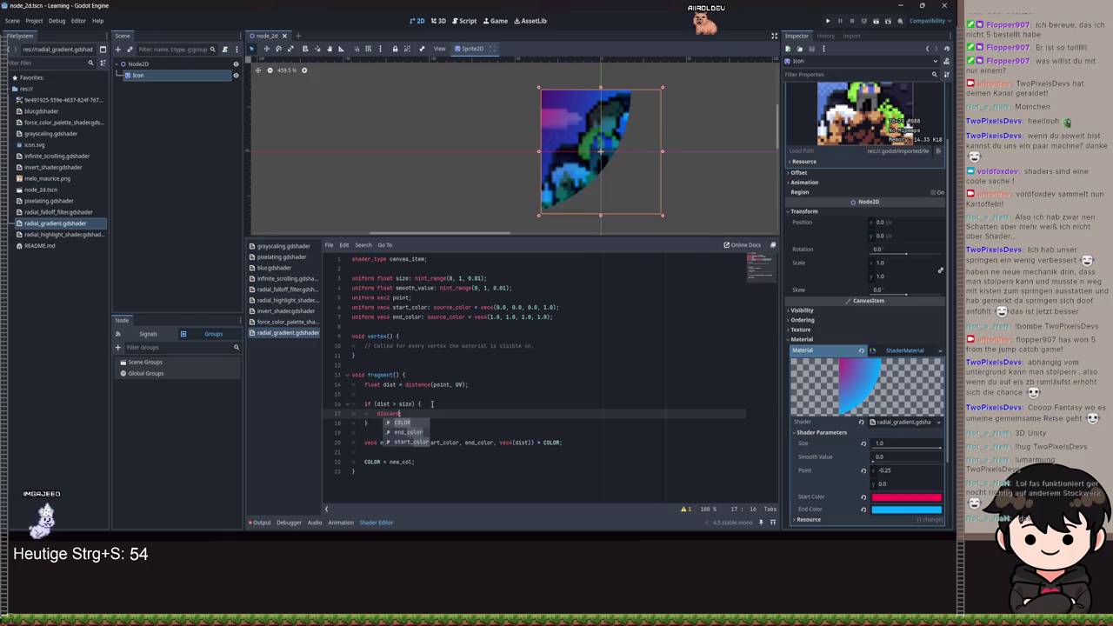
{"action": "key", "text": "ctrl+s"}
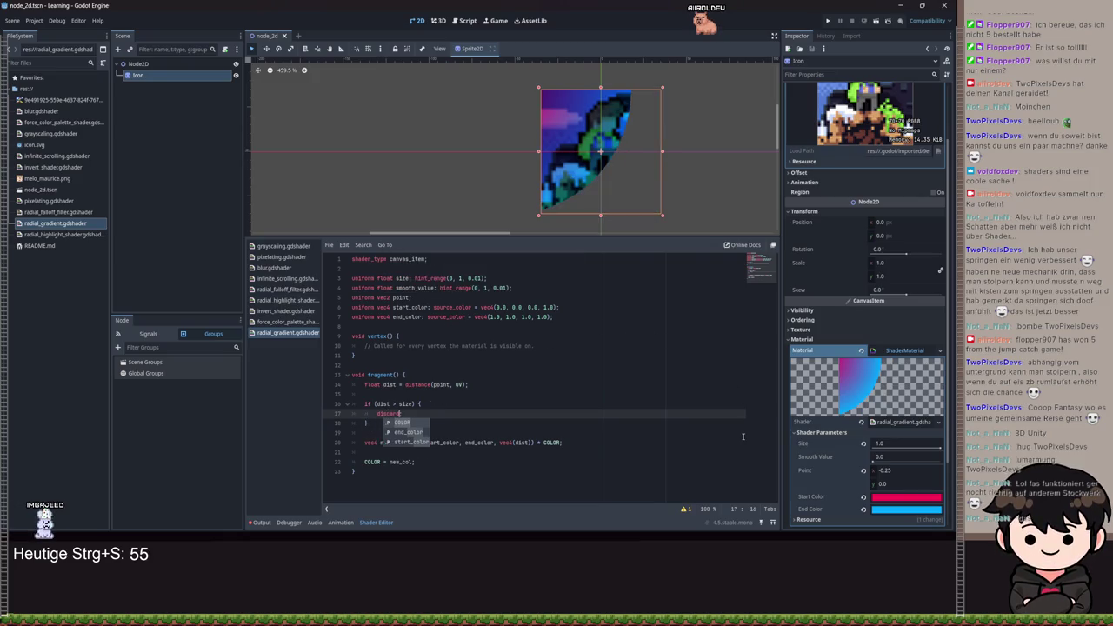
{"action": "type", "text": ";"}
{"action": "left_click", "coordinate": [558, 452]}
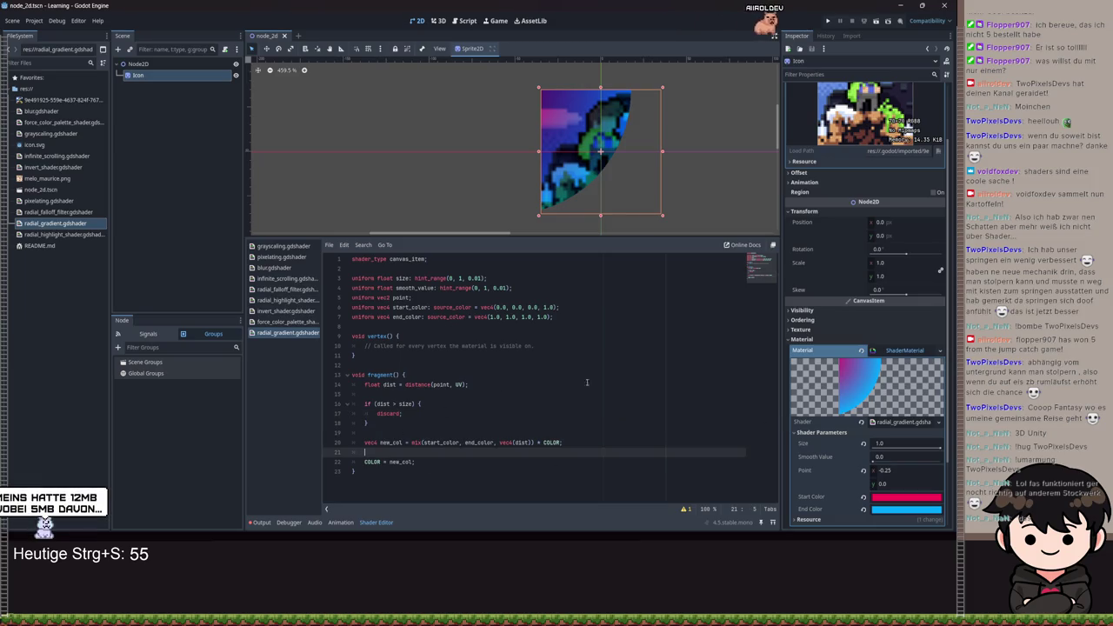
{"action": "mouse_move", "coordinate": [940, 449]}
{"action": "left_mouse_down"}
{"action": "mouse_move", "coordinate": [884, 442]}
{"action": "mouse_move", "coordinate": [944, 432]}
{"action": "left_mouse_up"}
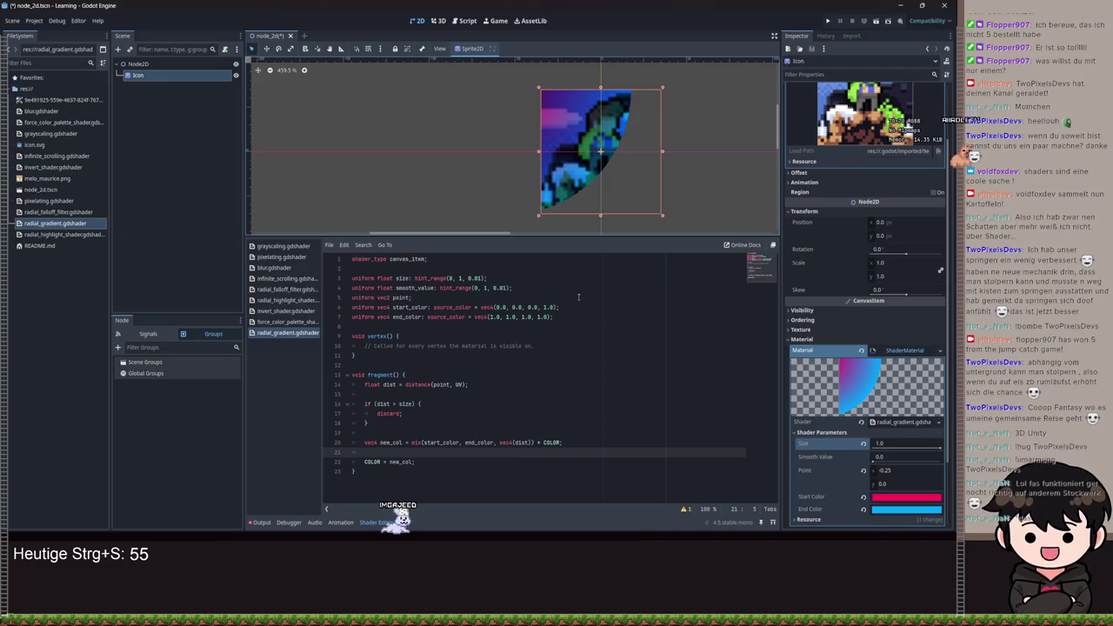
- Move the if block below the new_col line and change its condition to dist <= size
{"action": "left_click_drag", "start_coordinate": [366, 423], "coordinate": [383, 414]}
{"action": "left_click", "coordinate": [353, 395], "text": "shift"}
{"action": "key", "text": "alt+Down"}
{"action": "key", "text": "alt+Down"}
{"action": "key", "text": "alt+Down"}
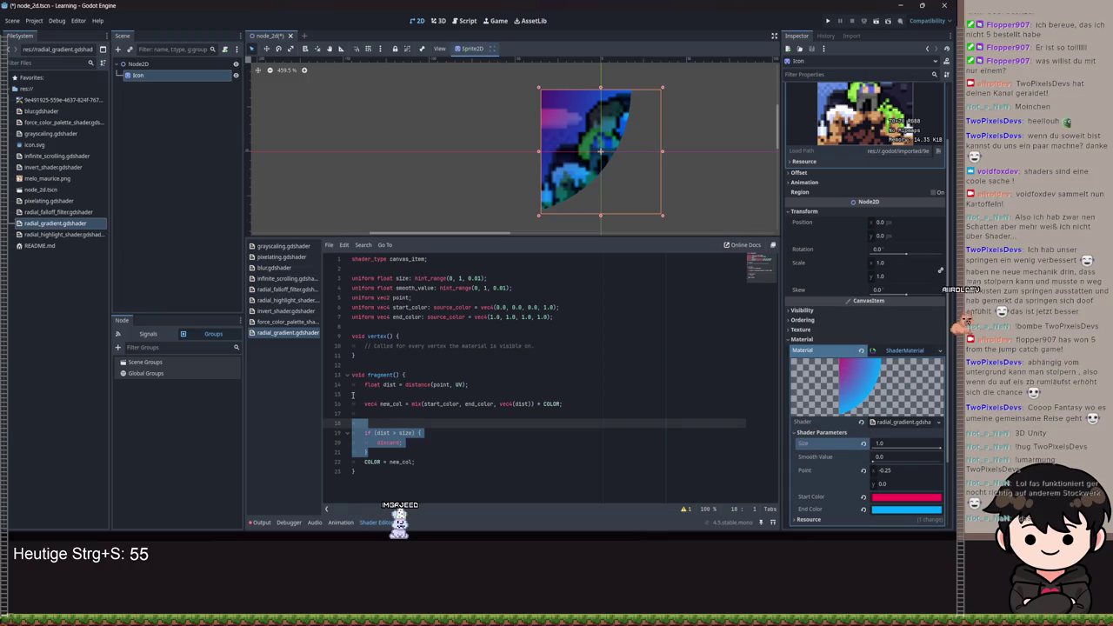
{"action": "left_click", "coordinate": [396, 433]}
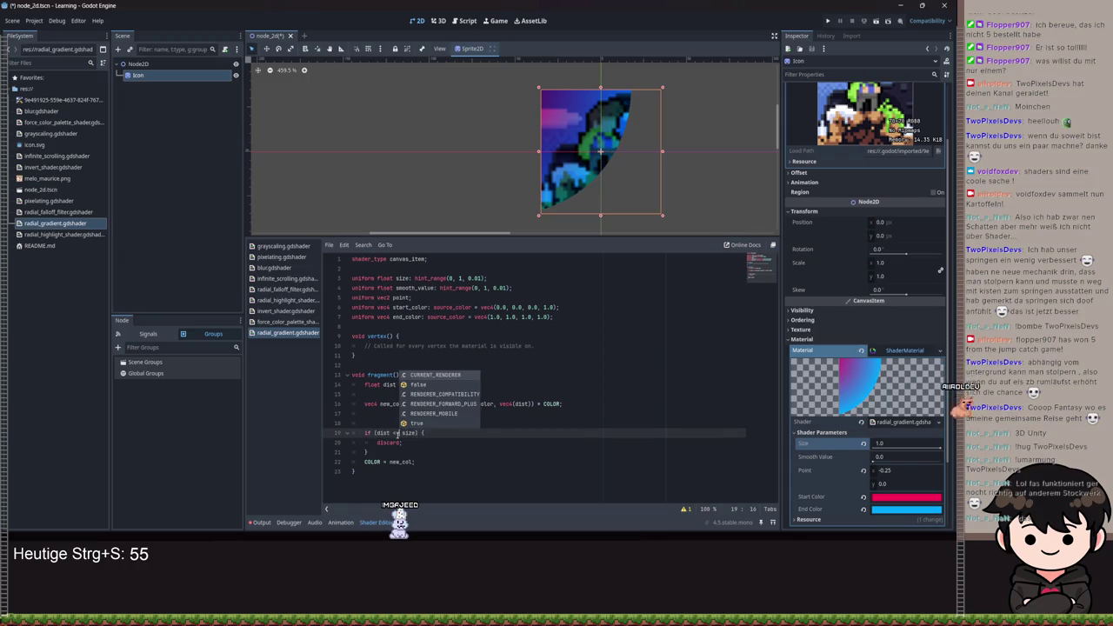
{"action": "key", "text": "Escape"}
{"action": "key", "text": "Down"}
{"action": "key", "text": "Down"}
{"action": "key", "text": "Down"}
- Put COLOR = new_col inside the if block, delete the discard line, and save
{"action": "key", "text": "alt+Up"}
{"action": "key", "text": "alt+Up"}
{"action": "key", "text": "Home"}
{"action": "key", "text": "Tab"}
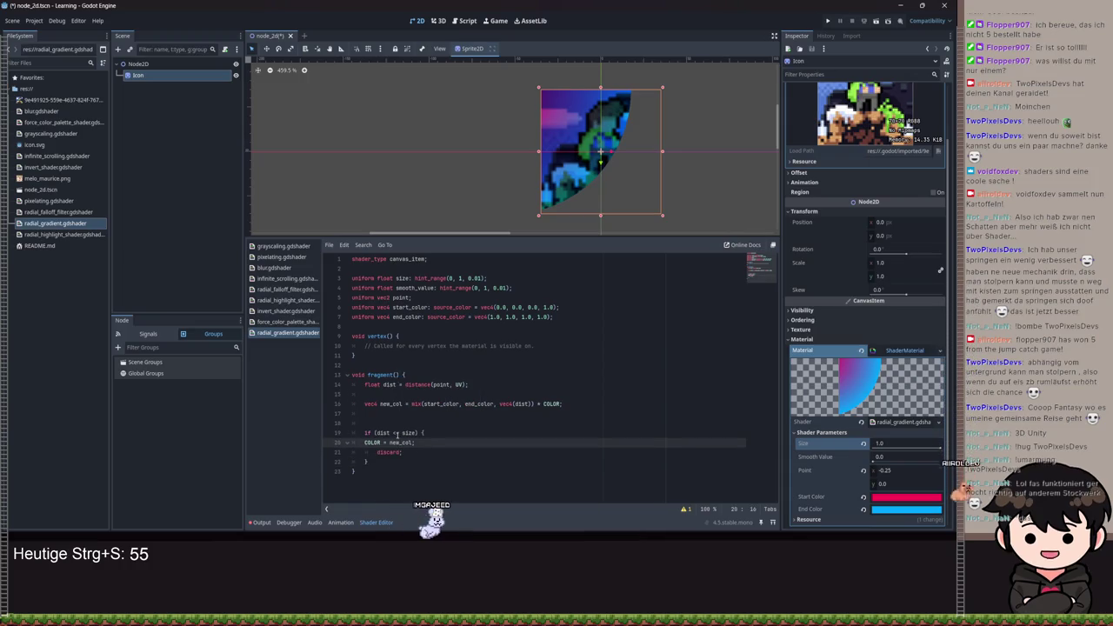
{"action": "key", "text": "End"}
{"action": "key", "text": "shift+Down"}
{"action": "key", "text": "shift+End"}
{"action": "key", "text": "BackSpace"}
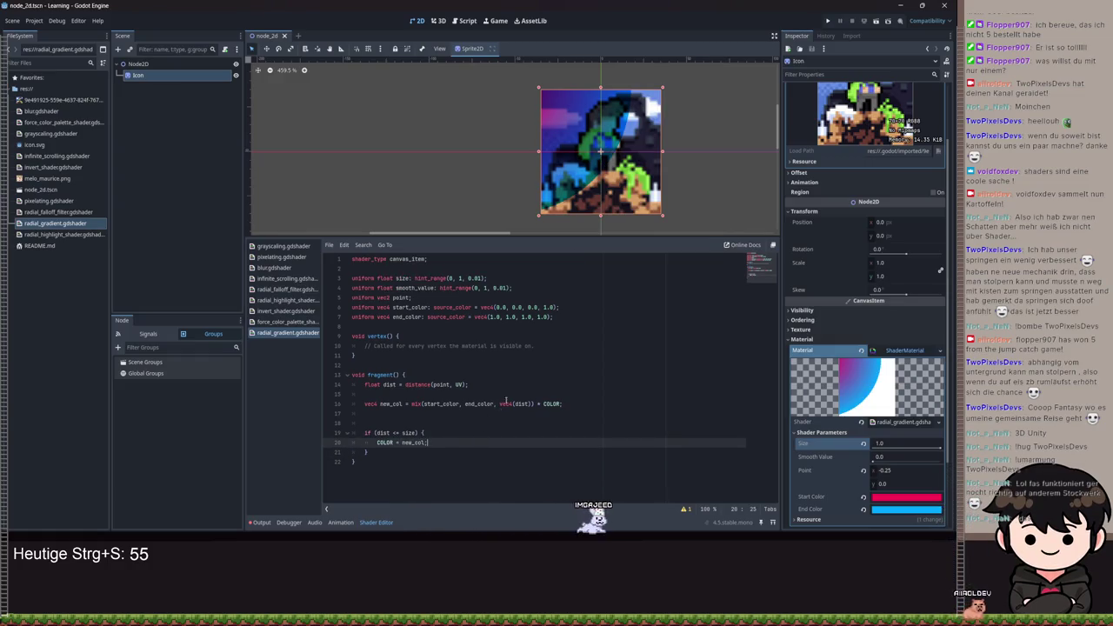
{"action": "key", "text": "ctrl+s"}
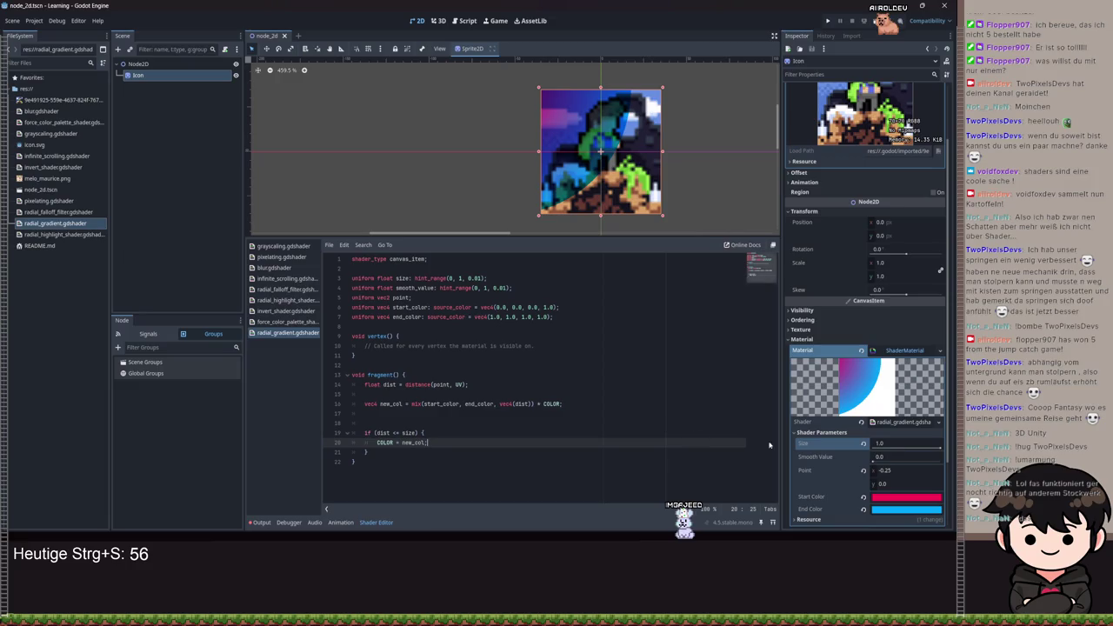
{"action": "mouse_move", "coordinate": [940, 449]}
{"action": "left_mouse_down"}
{"action": "mouse_move", "coordinate": [884, 448]}
{"action": "mouse_move", "coordinate": [939, 447]}
{"action": "left_mouse_up"}
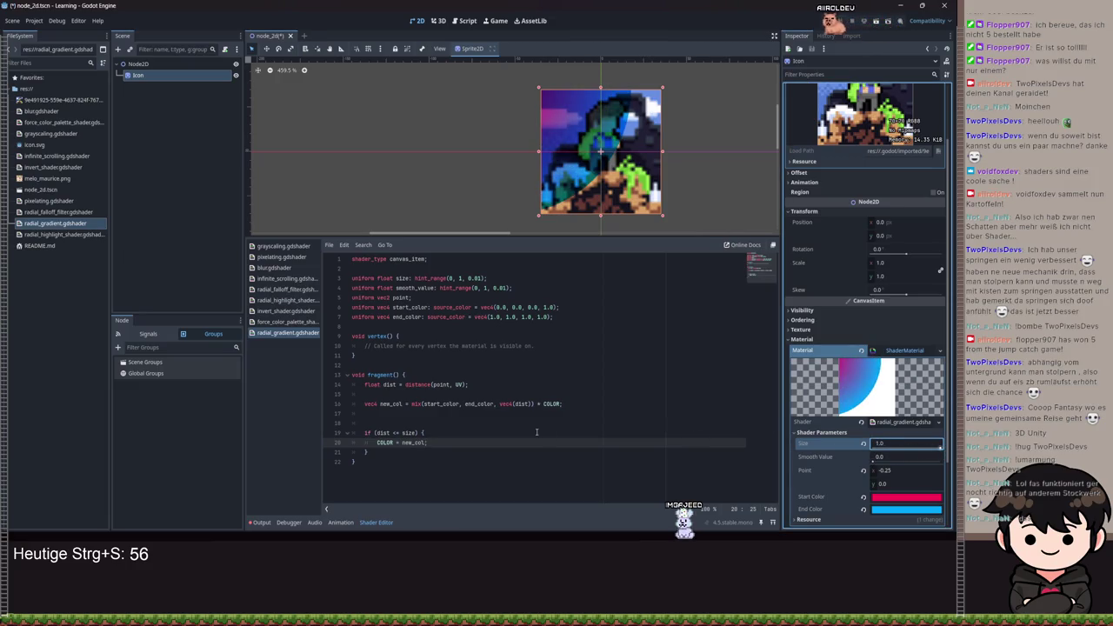
- Change the mix factor on line 16 to vec4(dist - smooth_value) and save, testing Smooth Value
{"action": "left_click", "coordinate": [527, 403]}
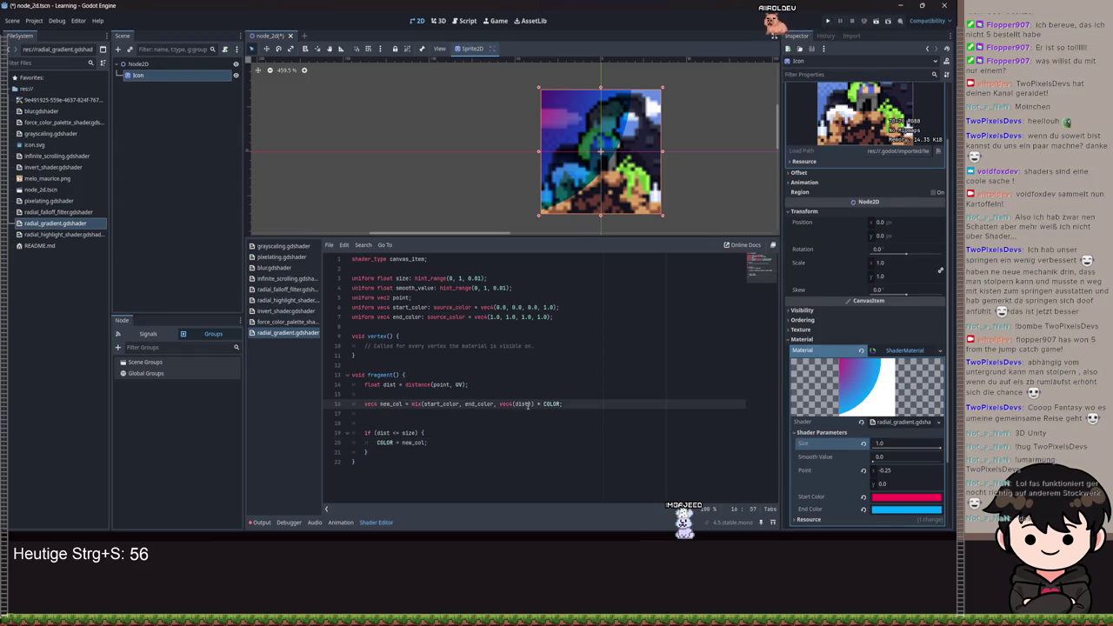
{"action": "type", "text": " + smoothstep("}
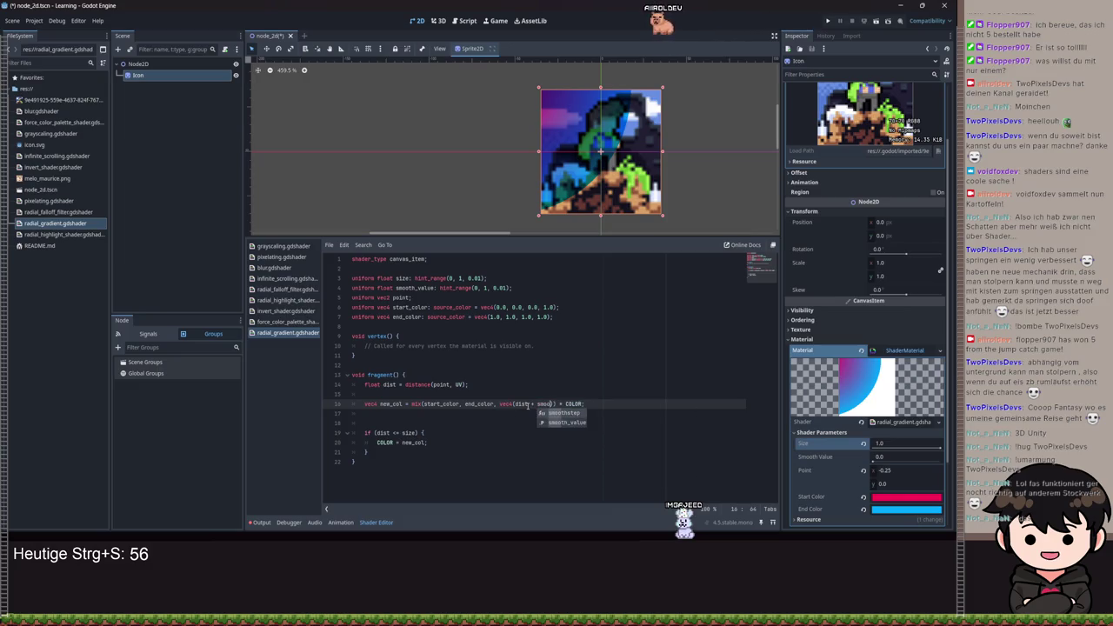
{"action": "key", "text": "Down"}
{"action": "key", "text": "Return"}
{"action": "mouse_move", "coordinate": [876, 458]}
{"action": "left_mouse_down"}
{"action": "mouse_move", "coordinate": [944, 465]}
{"action": "mouse_move", "coordinate": [869, 464]}
{"action": "left_mouse_up"}
{"action": "left_click", "coordinate": [534, 404]}
{"action": "key", "text": "ctrl+s"}
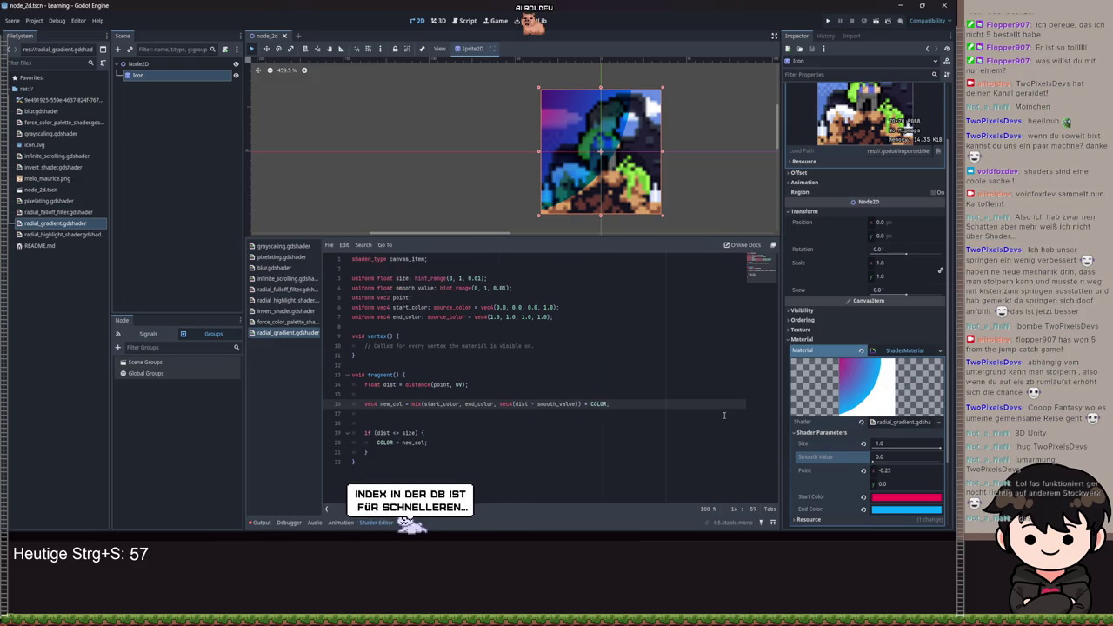
{"action": "mouse_move", "coordinate": [879, 463]}
{"action": "left_mouse_down"}
{"action": "mouse_move", "coordinate": [911, 465]}
{"action": "mouse_move", "coordinate": [887, 458]}
{"action": "left_mouse_up"}
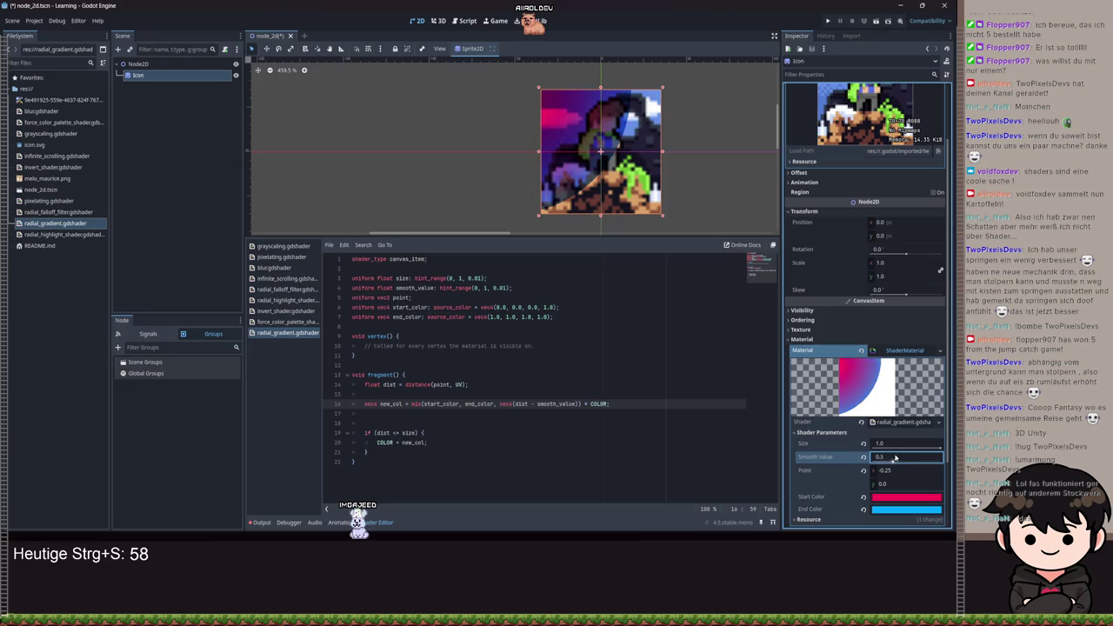
- Set Size to 0.55, Point to 0.5 to centre the gradient, and Smooth Value to 0.0
{"action": "left_click_drag", "start_coordinate": [940, 448], "coordinate": [909, 448]}
{"action": "left_click", "coordinate": [880, 470]}
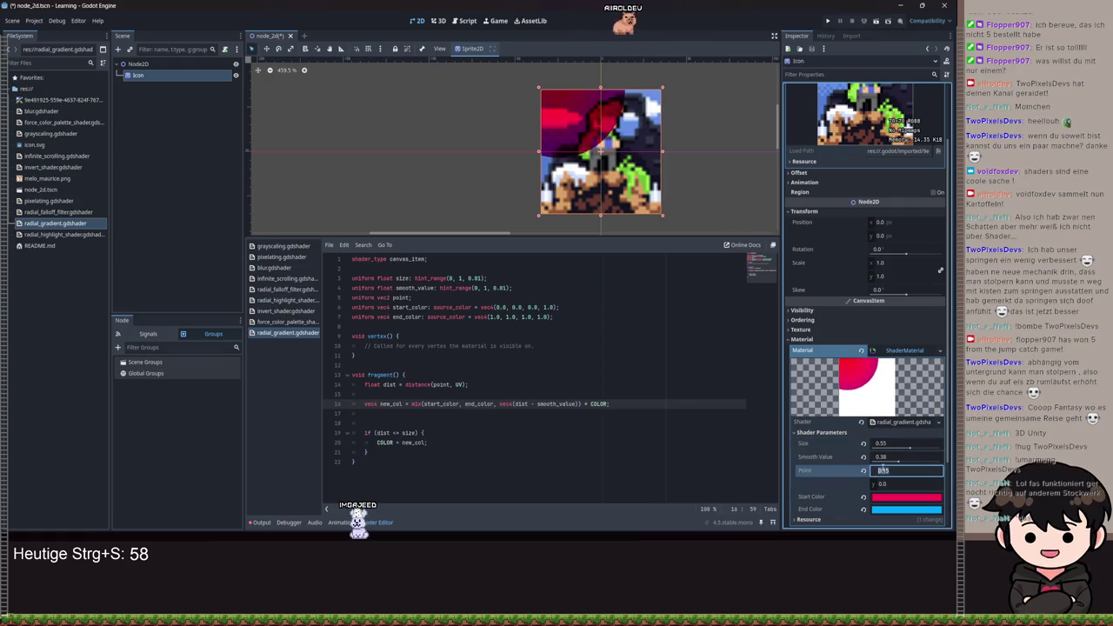
{"action": "key", "text": "Tab"}
{"action": "type", "text": "0.5"}
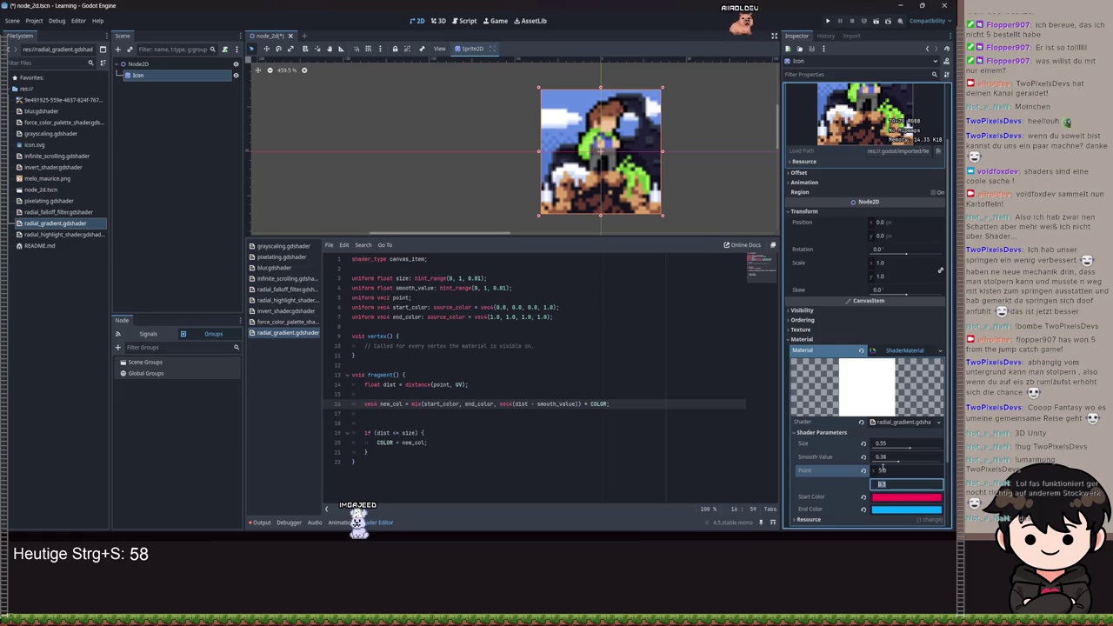
{"action": "key", "text": "Return"}
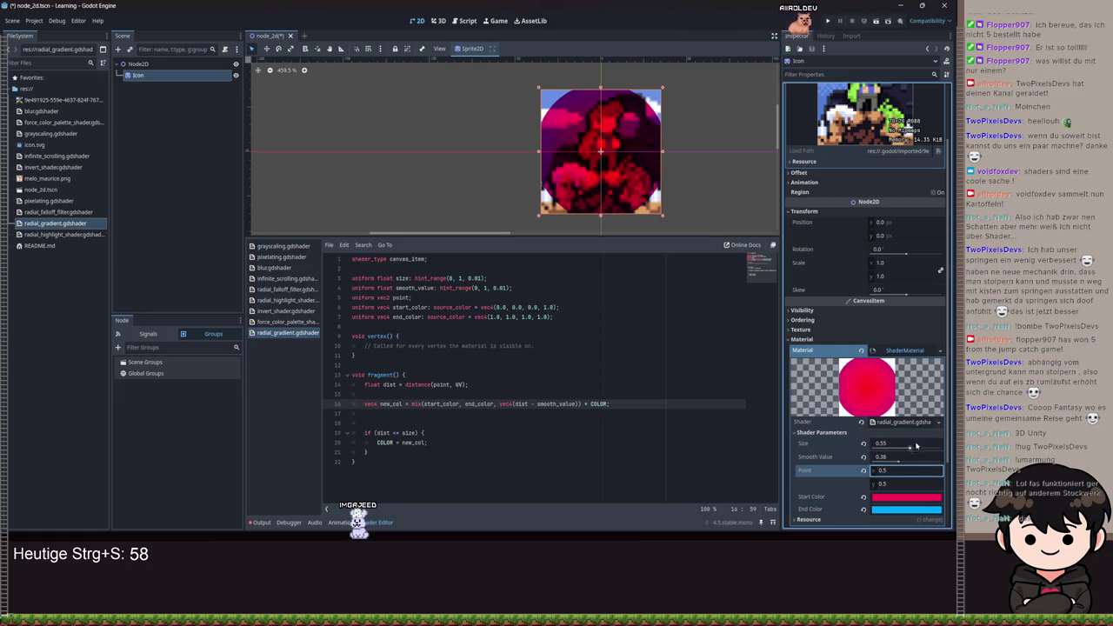
{"action": "mouse_move", "coordinate": [902, 463]}
{"action": "left_mouse_down"}
{"action": "mouse_move", "coordinate": [861, 463]}
{"action": "mouse_move", "coordinate": [895, 448]}
{"action": "mouse_move", "coordinate": [878, 448]}
{"action": "mouse_move", "coordinate": [907, 449]}
{"action": "mouse_move", "coordinate": [875, 461]}
{"action": "mouse_move", "coordinate": [939, 459]}
{"action": "left_mouse_up"}
{"action": "left_click_drag", "start_coordinate": [911, 409], "coordinate": [860, 413]}
{"action": "type", "text": "0"}
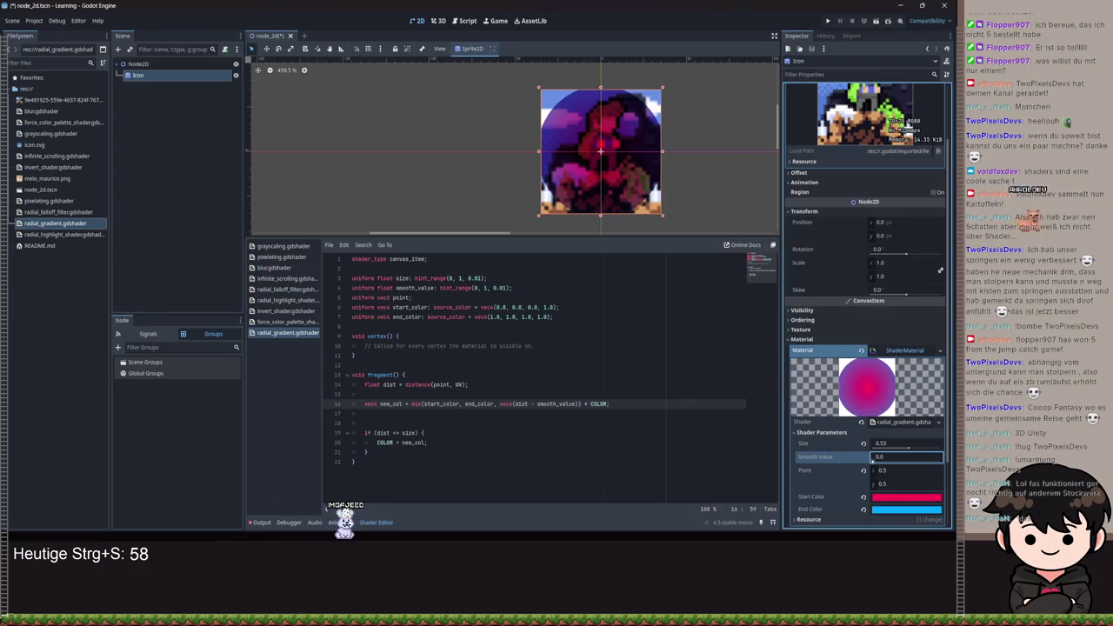
{"action": "key", "text": "Return"}
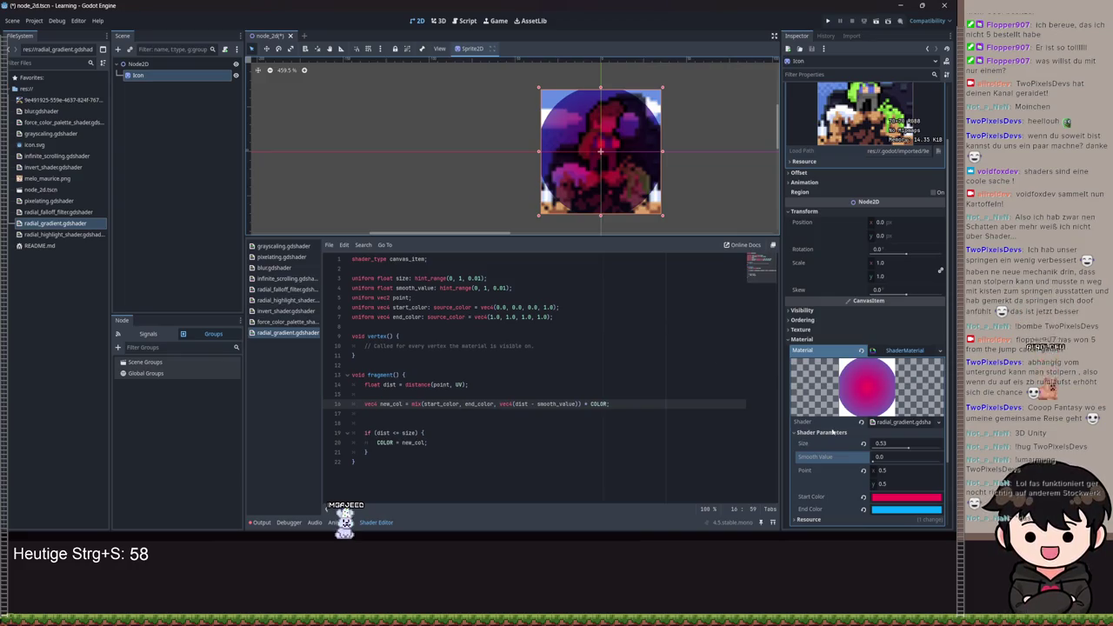
- Adjust the circle Size from 0.64 down and settle at 0.45, then remove the COLOR term
{"action": "left_click_drag", "start_coordinate": [907, 448], "coordinate": [917, 451]}
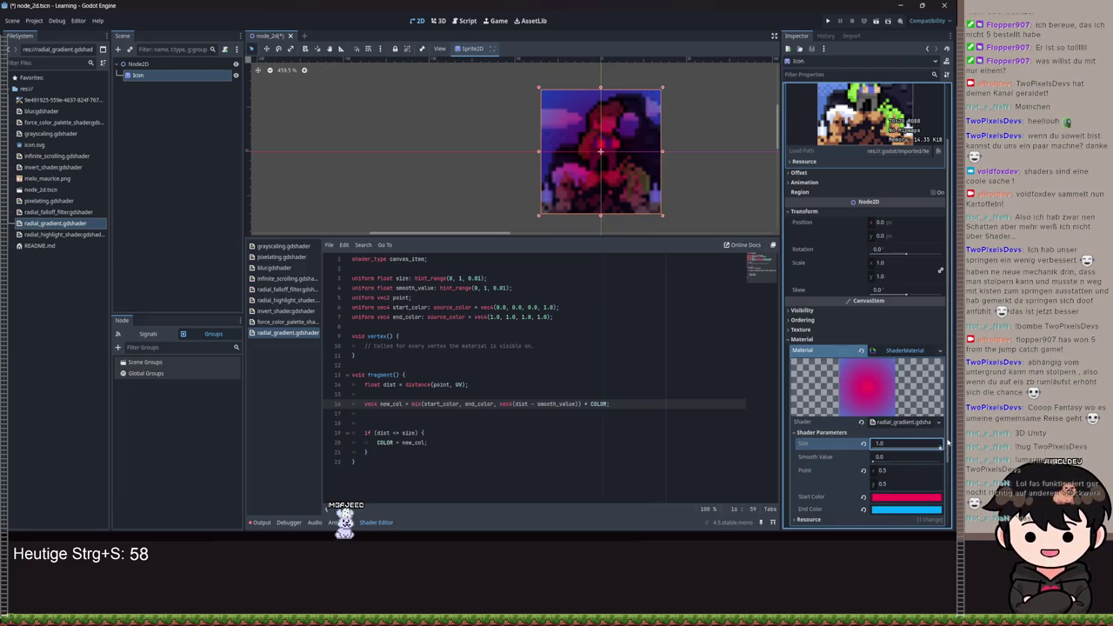
{"action": "mouse_move", "coordinate": [923, 450]}
{"action": "left_mouse_down"}
{"action": "mouse_move", "coordinate": [883, 443]}
{"action": "mouse_move", "coordinate": [935, 433]}
{"action": "mouse_move", "coordinate": [898, 427]}
{"action": "mouse_move", "coordinate": [891, 443]}
{"action": "left_mouse_up"}
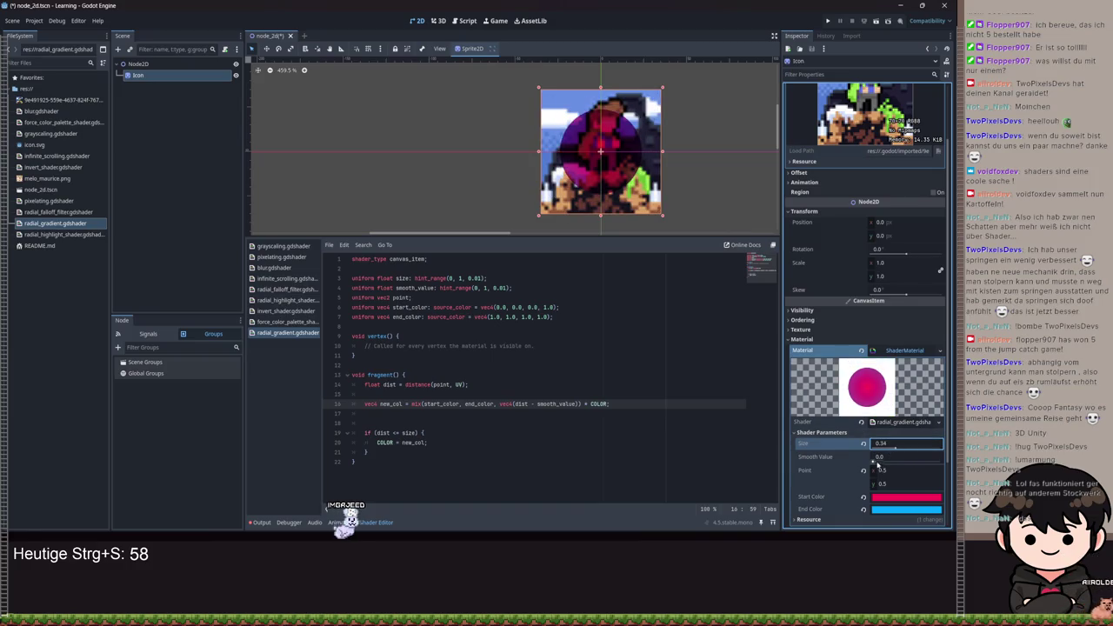
{"action": "left_click", "coordinate": [877, 461]}
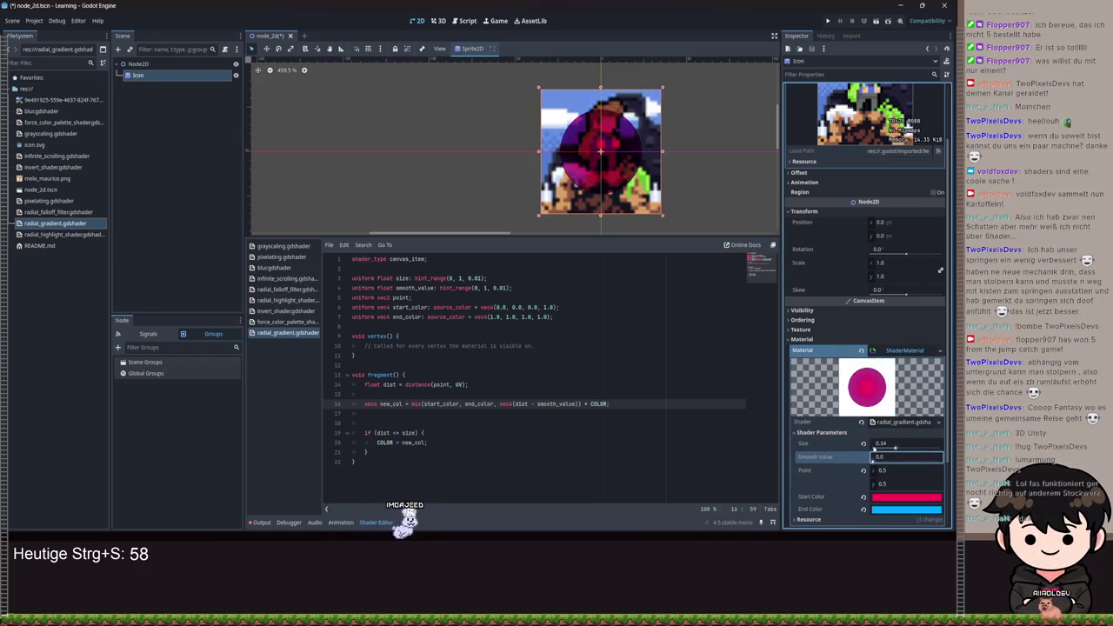
{"action": "left_click_drag", "start_coordinate": [878, 445], "coordinate": [908, 444]}
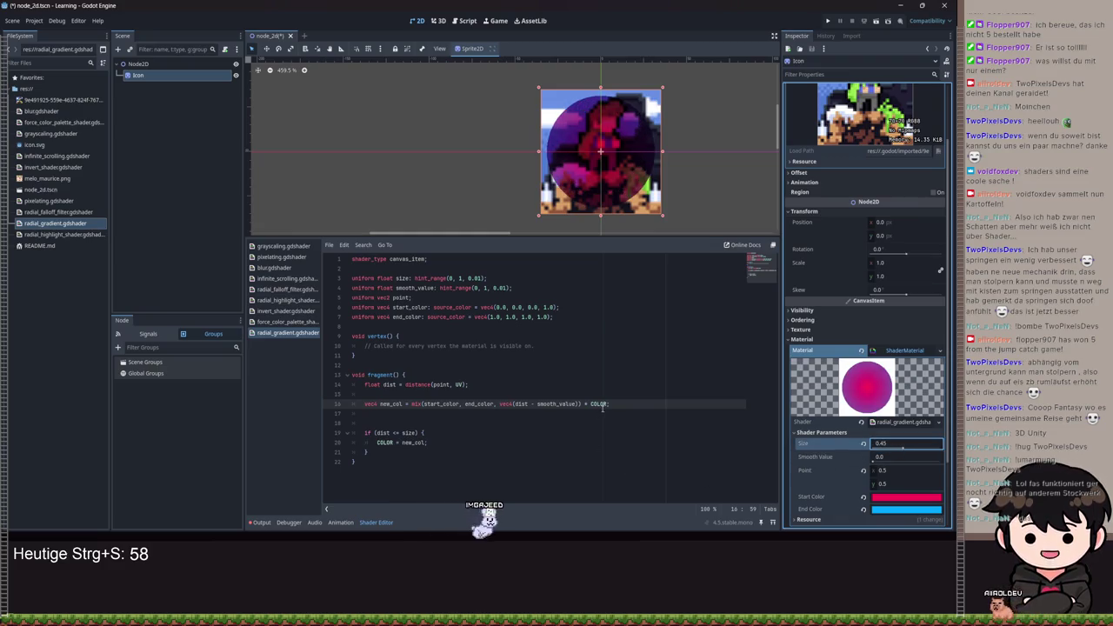
{"action": "key", "text": "BackSpace"}
{"action": "key", "text": "BackSpace"}
{"action": "key", "text": "BackSpace"}
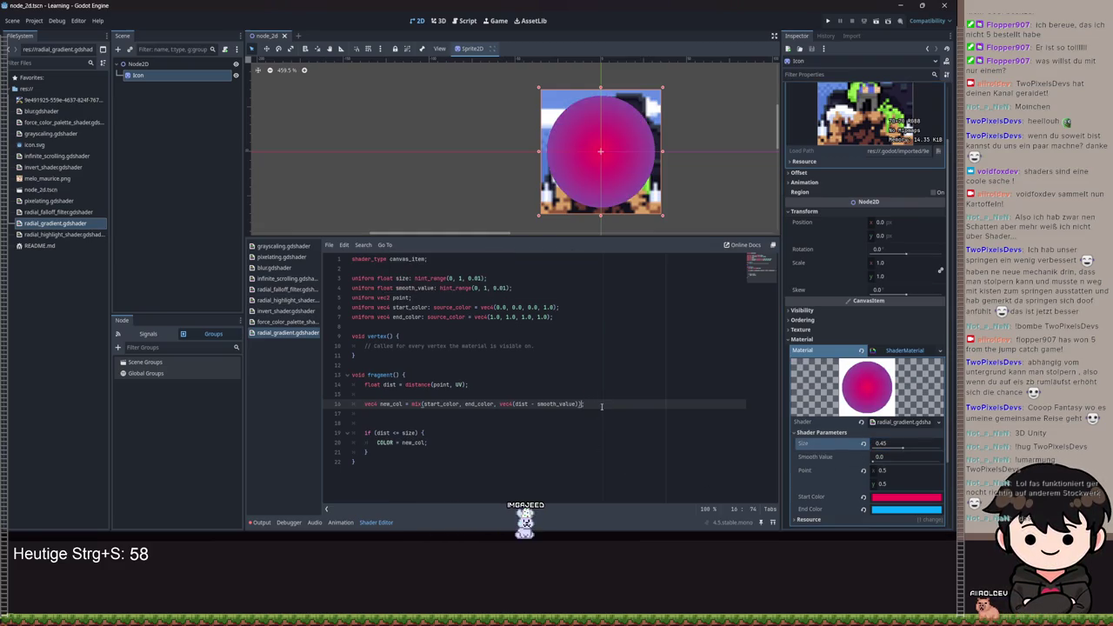
- Close line 16 with ');' and save, set Size to 0.49 and Smooth Value to 0.0, then save
{"action": "type", "text": ");"}
{"action": "key", "text": "ctrl+s"}
{"action": "left_click_drag", "start_coordinate": [906, 444], "coordinate": [887, 462]}
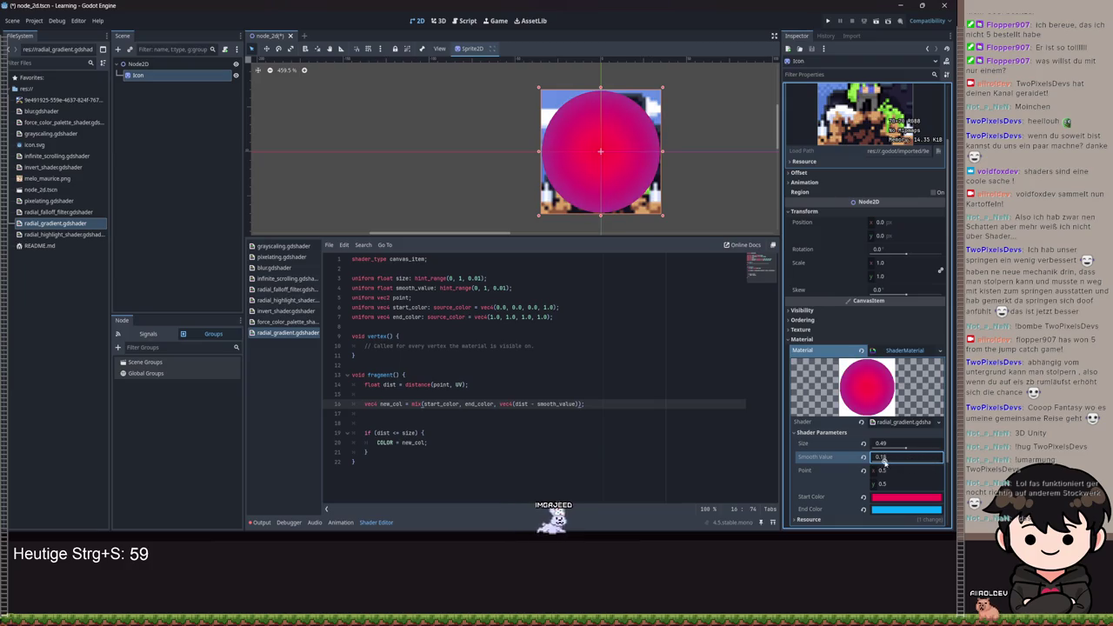
{"action": "left_click_drag", "start_coordinate": [898, 463], "coordinate": [861, 458]}
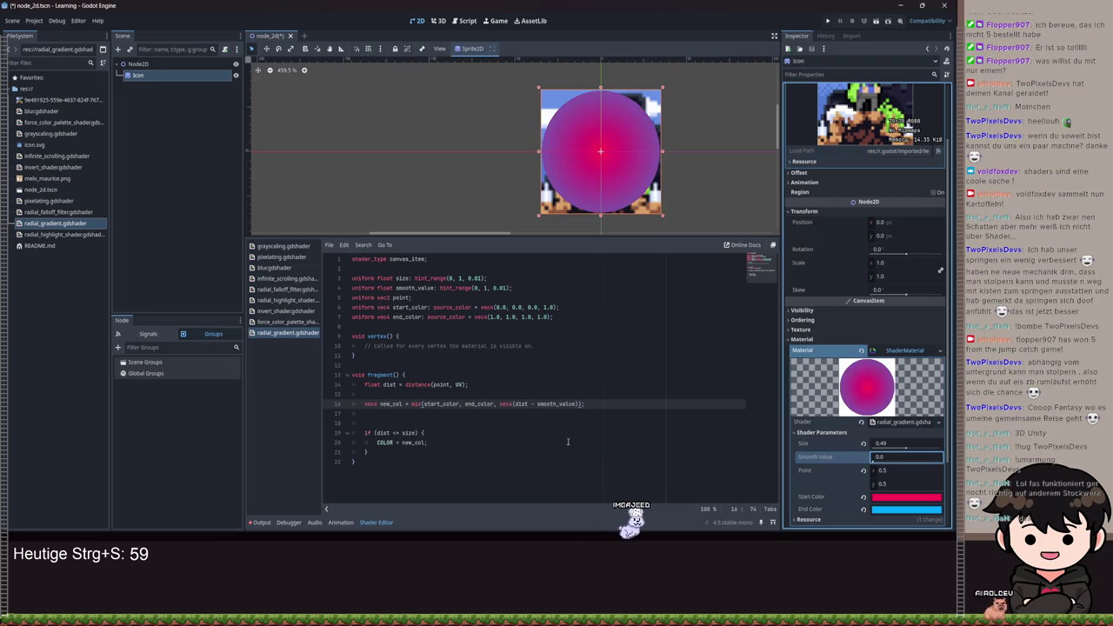
{"action": "left_click", "coordinate": [537, 404]}
{"action": "type", "text": "+"}
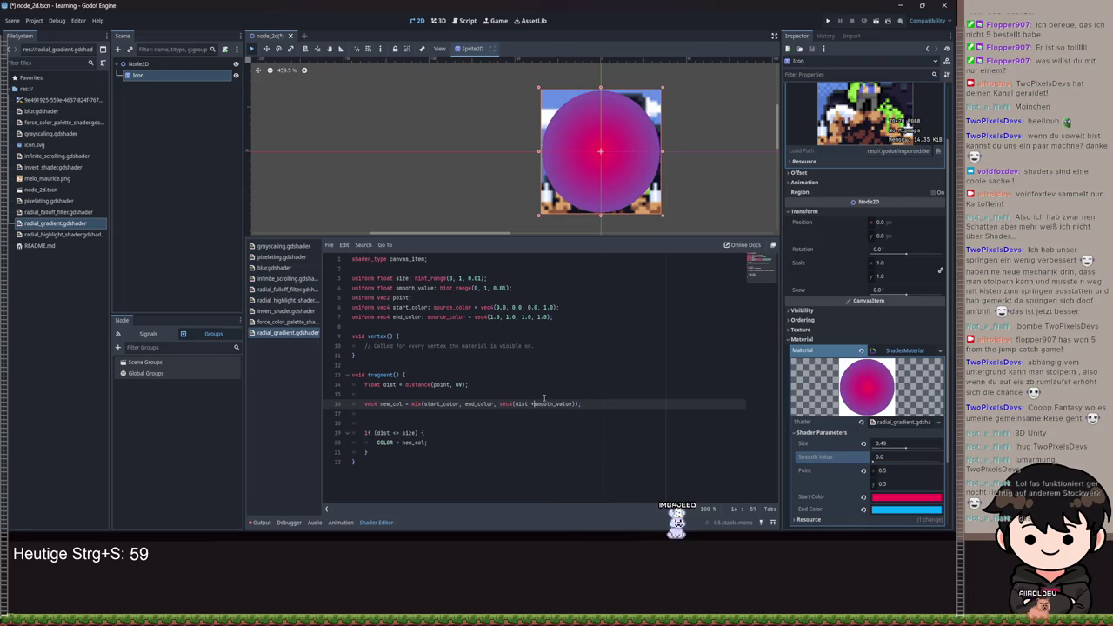
{"action": "key", "text": "ctrl+s"}
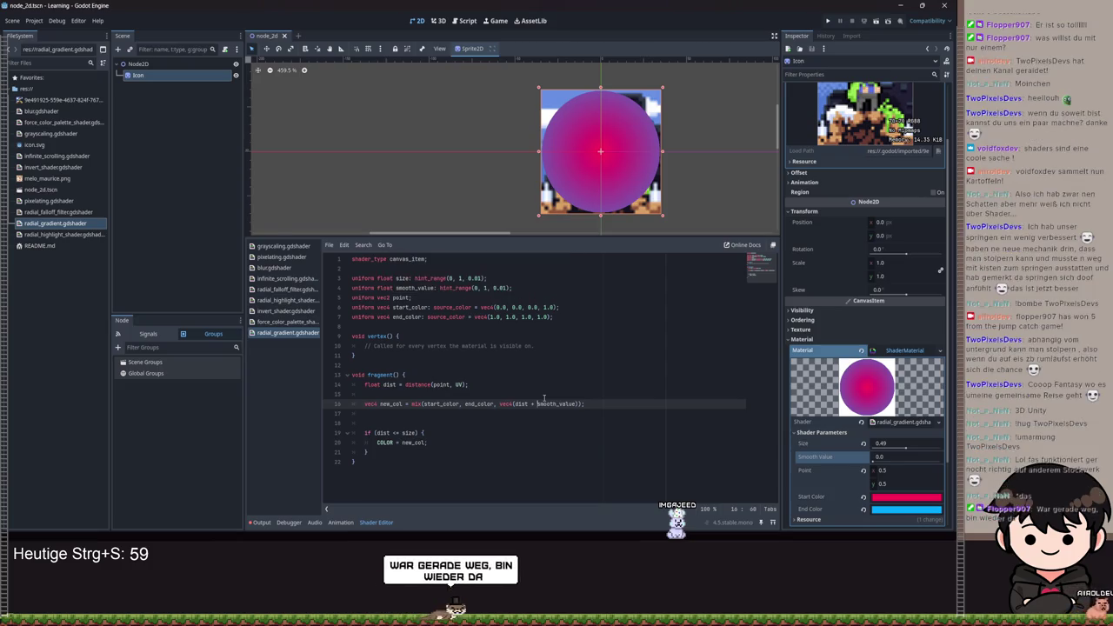
{"action": "mouse_move", "coordinate": [877, 458]}
{"action": "left_mouse_down"}
{"action": "mouse_move", "coordinate": [882, 467]}
{"action": "mouse_move", "coordinate": [937, 462]}
{"action": "mouse_move", "coordinate": [904, 461]}
{"action": "mouse_move", "coordinate": [865, 408]}
{"action": "left_mouse_up"}
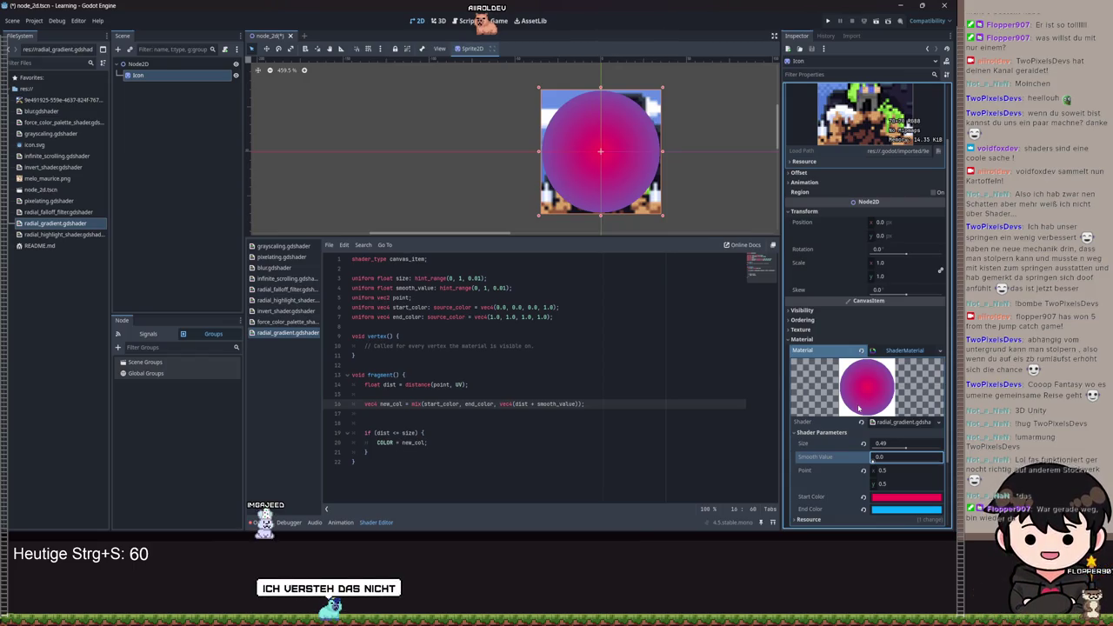
{"action": "left_click", "coordinate": [898, 461]}
- Set Smooth Value to about 0.21 and replace mix with smoothstep on line 16, saving
{"action": "mouse_move", "coordinate": [898, 470]}
{"action": "left_mouse_down"}
{"action": "mouse_move", "coordinate": [939, 470]}
{"action": "mouse_move", "coordinate": [853, 396]}
{"action": "mouse_move", "coordinate": [904, 397]}
{"action": "mouse_move", "coordinate": [853, 397]}
{"action": "left_mouse_up"}
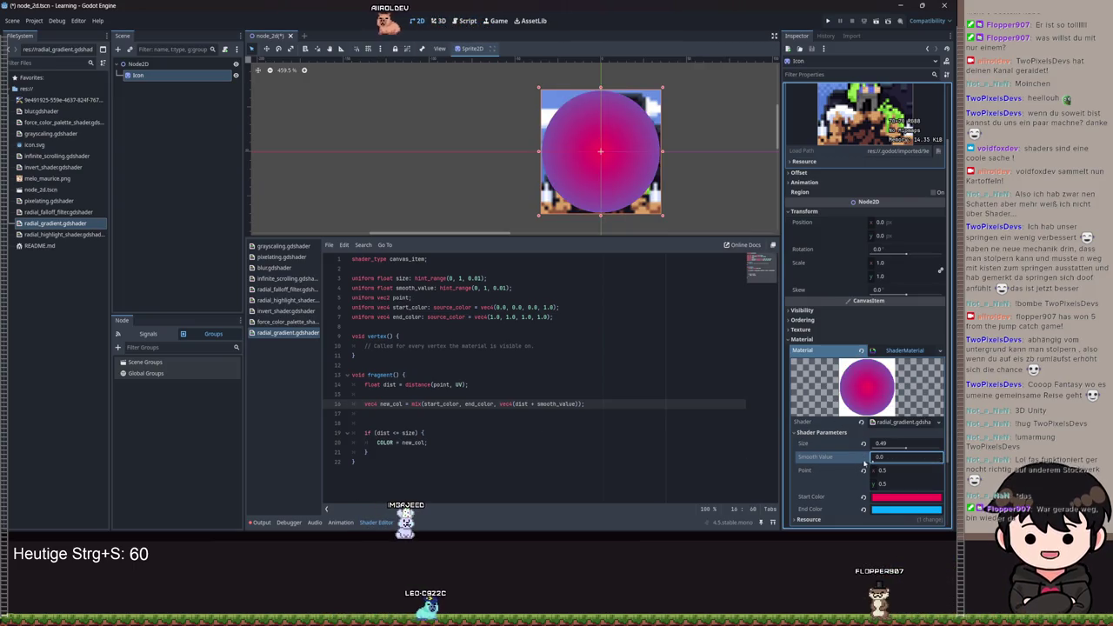
{"action": "mouse_move", "coordinate": [874, 457]}
{"action": "left_mouse_down"}
{"action": "mouse_move", "coordinate": [930, 457]}
{"action": "mouse_move", "coordinate": [449, 435]}
{"action": "left_mouse_up"}
{"action": "double_click", "coordinate": [416, 403]}
{"action": "type", "text": "smoothstep"}
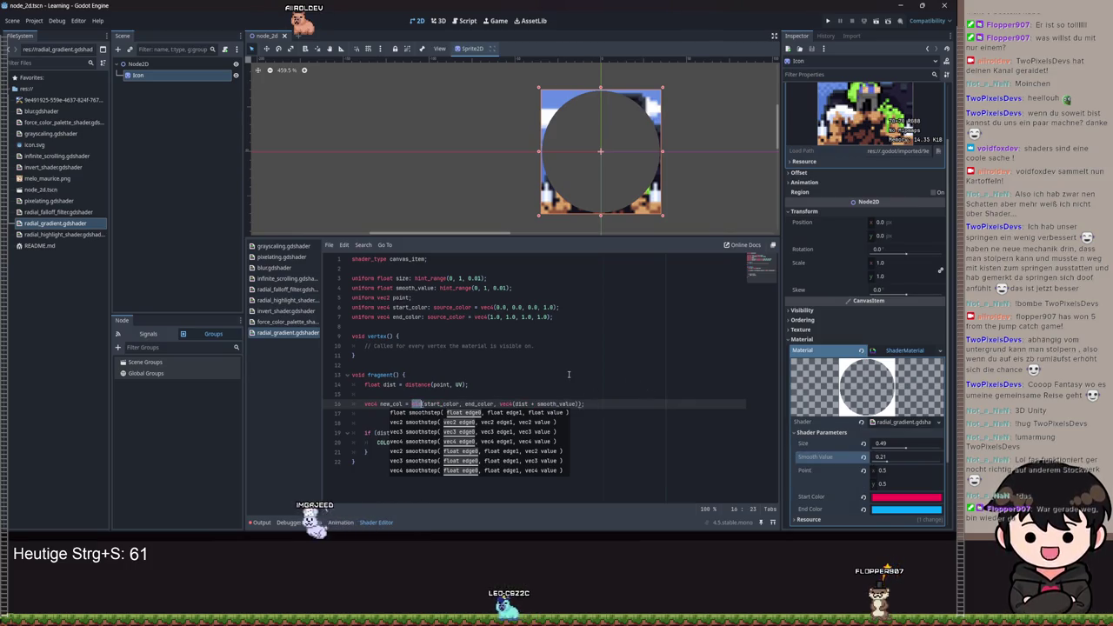
{"action": "key", "text": "ctrl+z"}
{"action": "key", "text": "ctrl+s"}
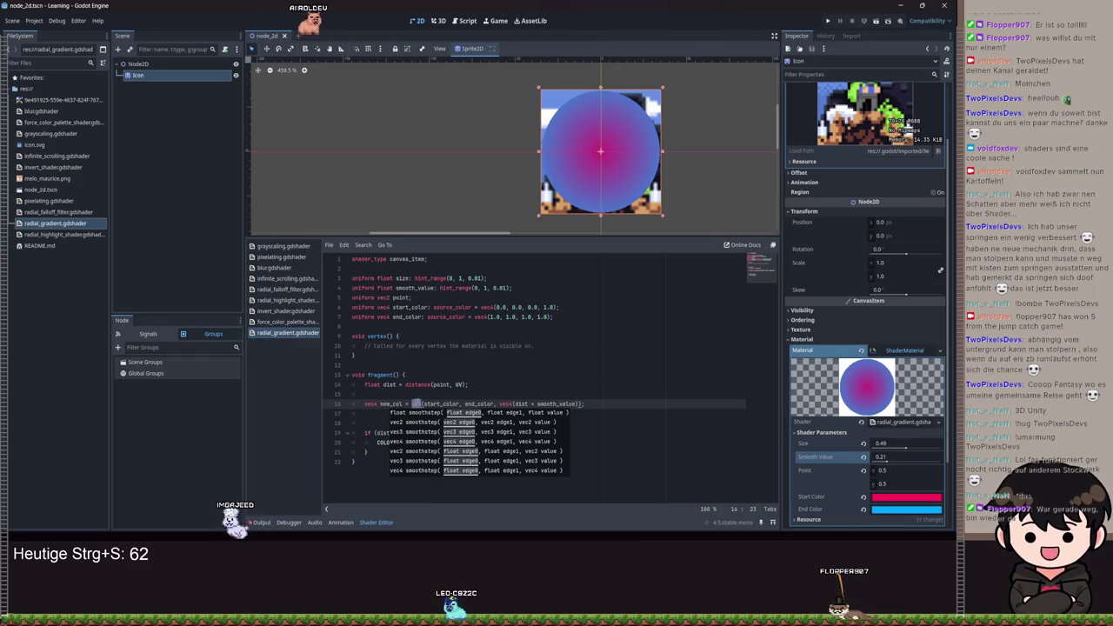
{"action": "key", "text": "ctrl+z"}
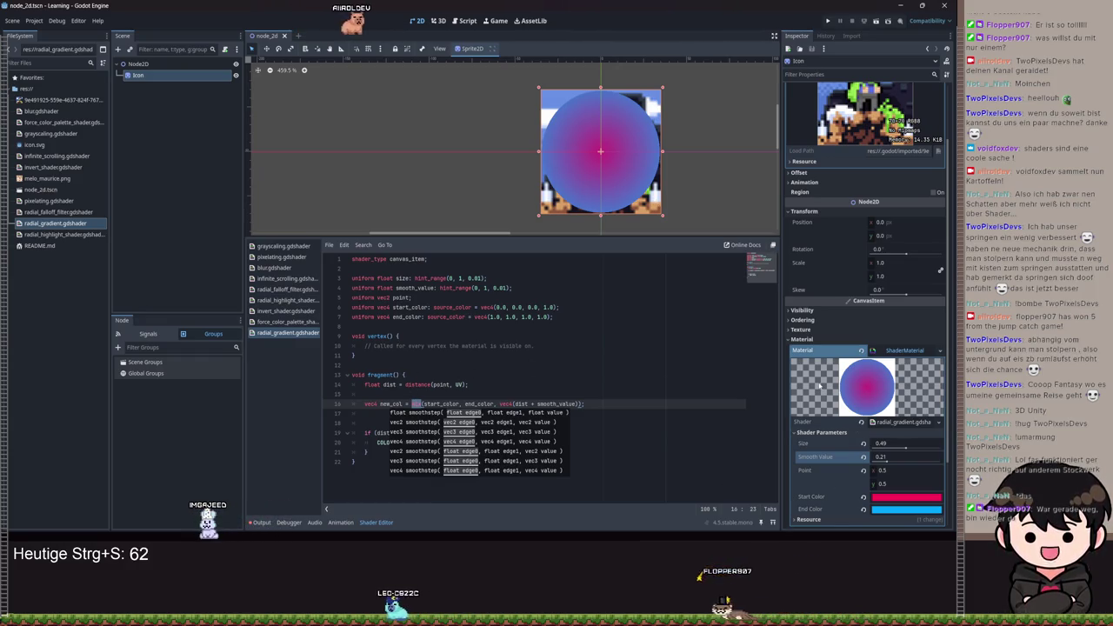
{"action": "key", "text": "ctrl+y"}
{"action": "key", "text": "ctrl+y"}
{"action": "key", "text": "ctrl+s"}
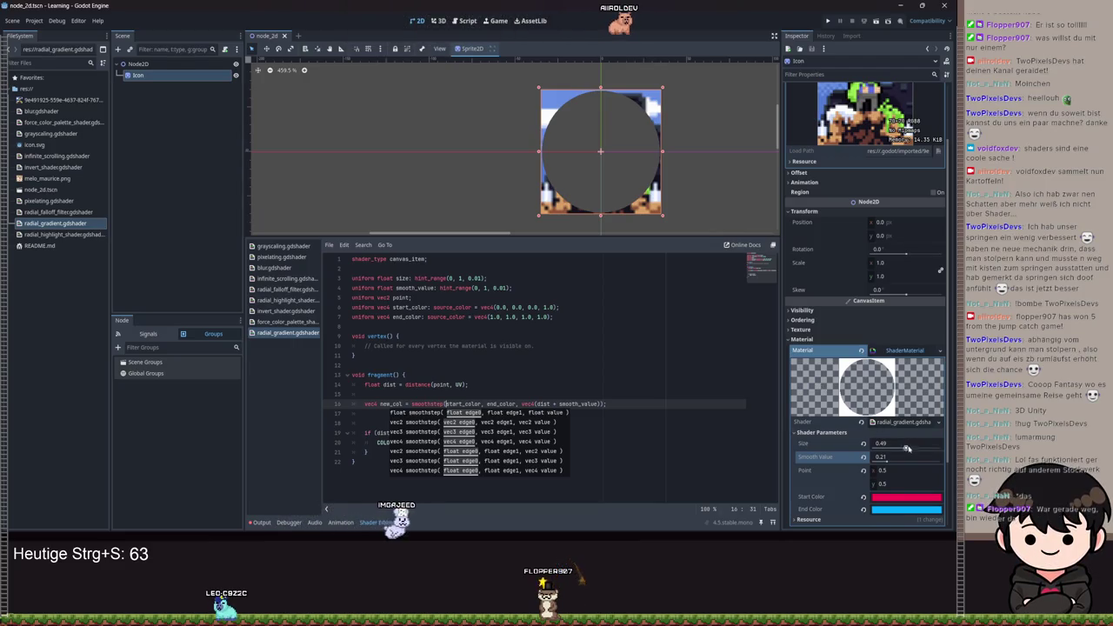
- Prefix smoothstep with '1.0 - ', save, and set the circle Size to about 0.44
{"action": "left_click_drag", "start_coordinate": [907, 448], "coordinate": [904, 442]}
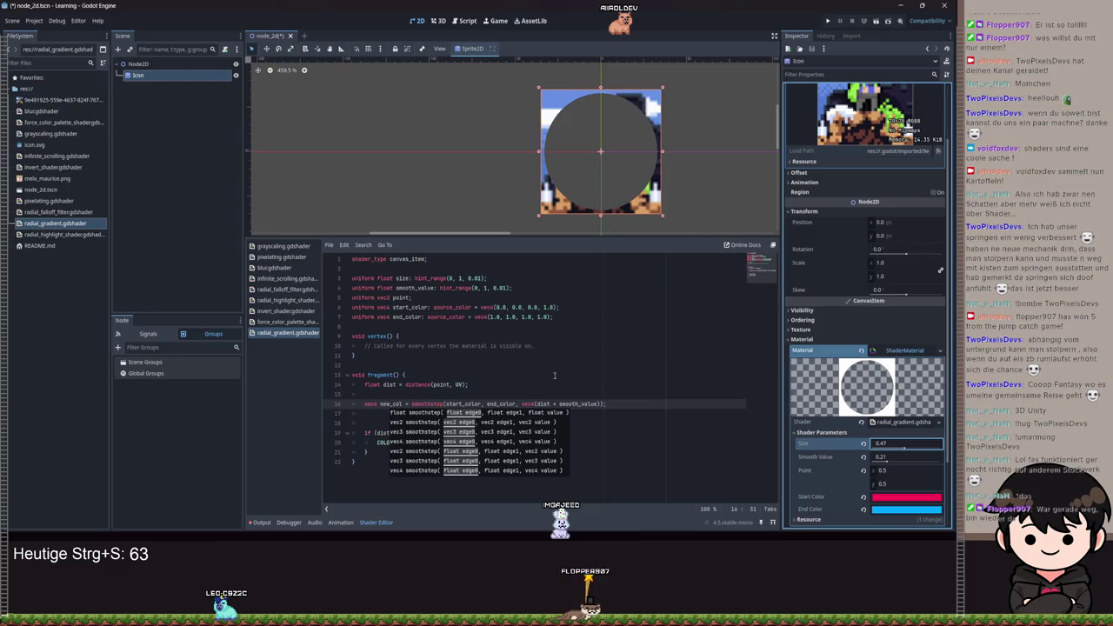
{"action": "left_click", "coordinate": [407, 404]}
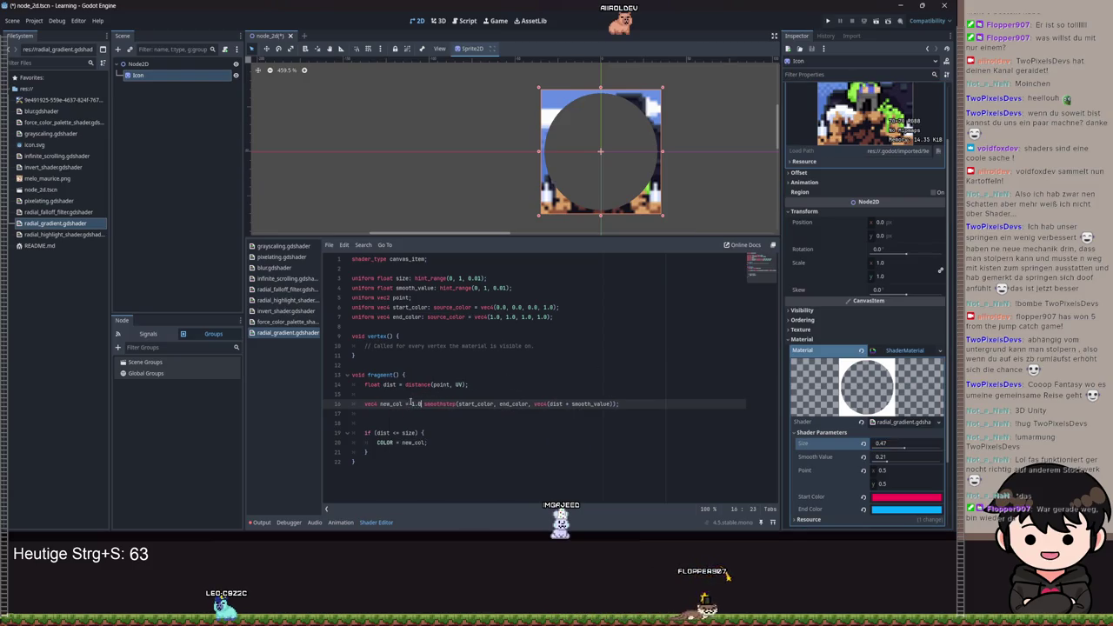
{"action": "type", "text": "-"}
{"action": "key", "text": "ctrl+s"}
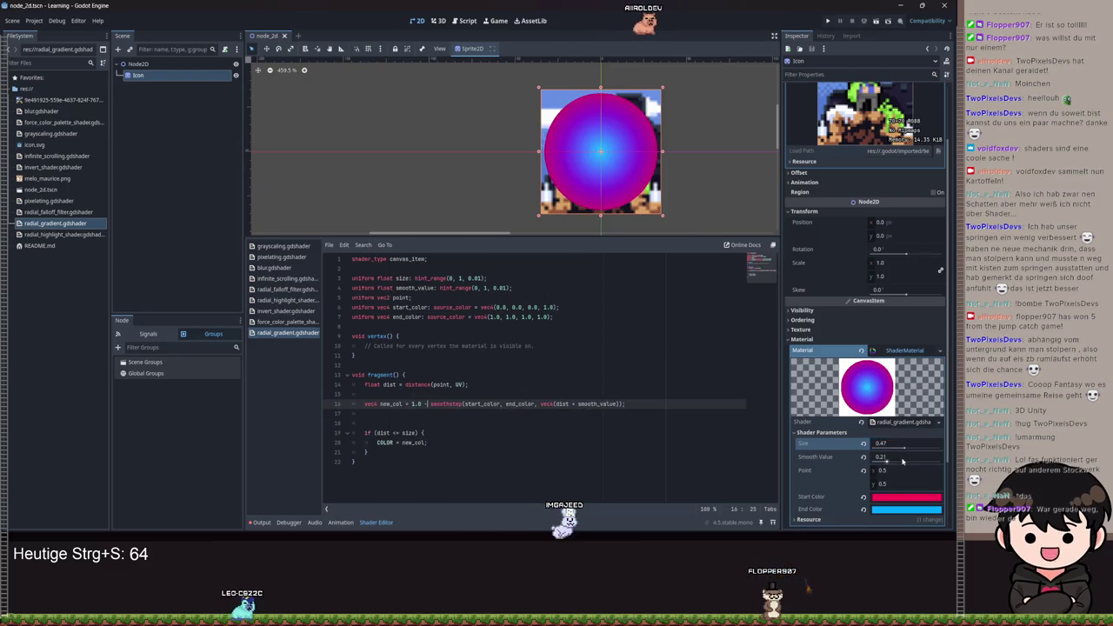
{"action": "mouse_move", "coordinate": [900, 453]}
{"action": "left_mouse_down"}
{"action": "mouse_move", "coordinate": [923, 453]}
{"action": "mouse_move", "coordinate": [866, 461]}
{"action": "mouse_move", "coordinate": [932, 458]}
{"action": "mouse_move", "coordinate": [870, 458]}
{"action": "left_mouse_up"}
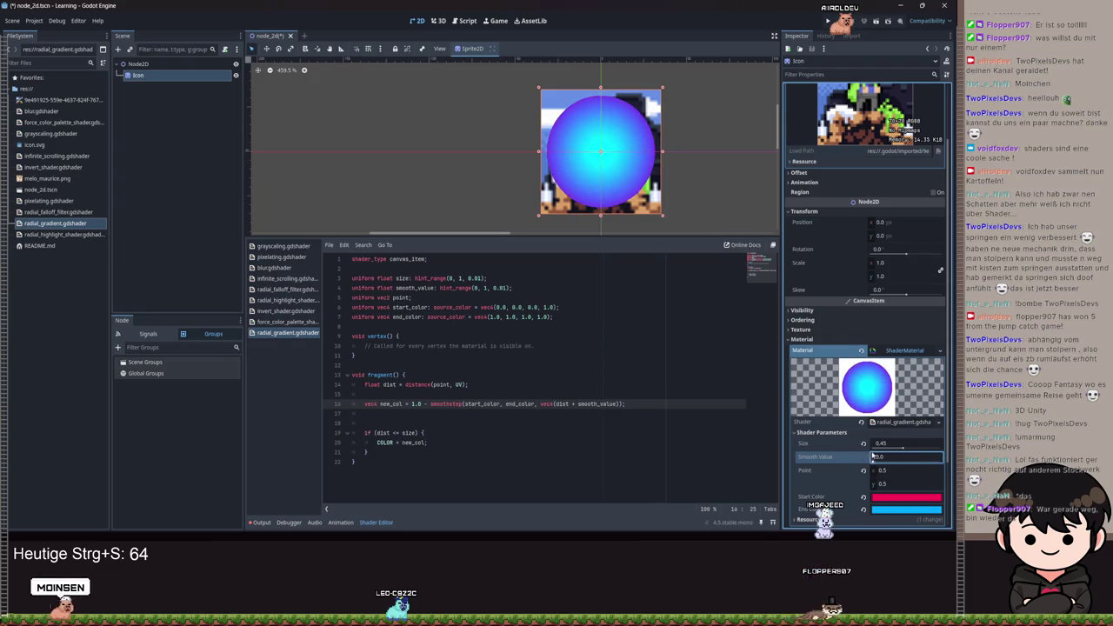
{"action": "double_click", "coordinate": [520, 403]}
{"action": "type", "text": "st"}
{"action": "key", "text": "Return"}
{"action": "double_click", "coordinate": [480, 404]}
{"action": "type", "text": "end_color"}
{"action": "key", "text": "ctrl+s"}
{"action": "left_click_drag", "start_coordinate": [463, 403], "coordinate": [537, 403]}
{"action": "type", "text": "start_color, sta"}
{"action": "key", "text": "BackSpace"}
{"action": "key", "text": "BackSpace"}
{"action": "key", "text": "BackSpace"}
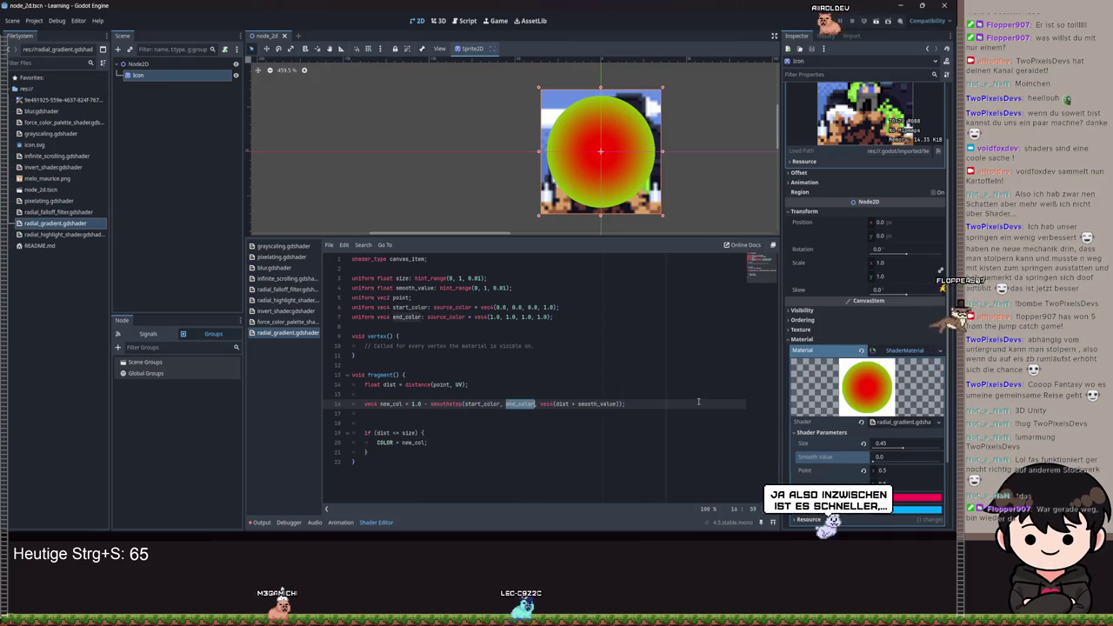
{"action": "type", "text": "end_color"}
{"action": "key", "text": "ctrl+s"}
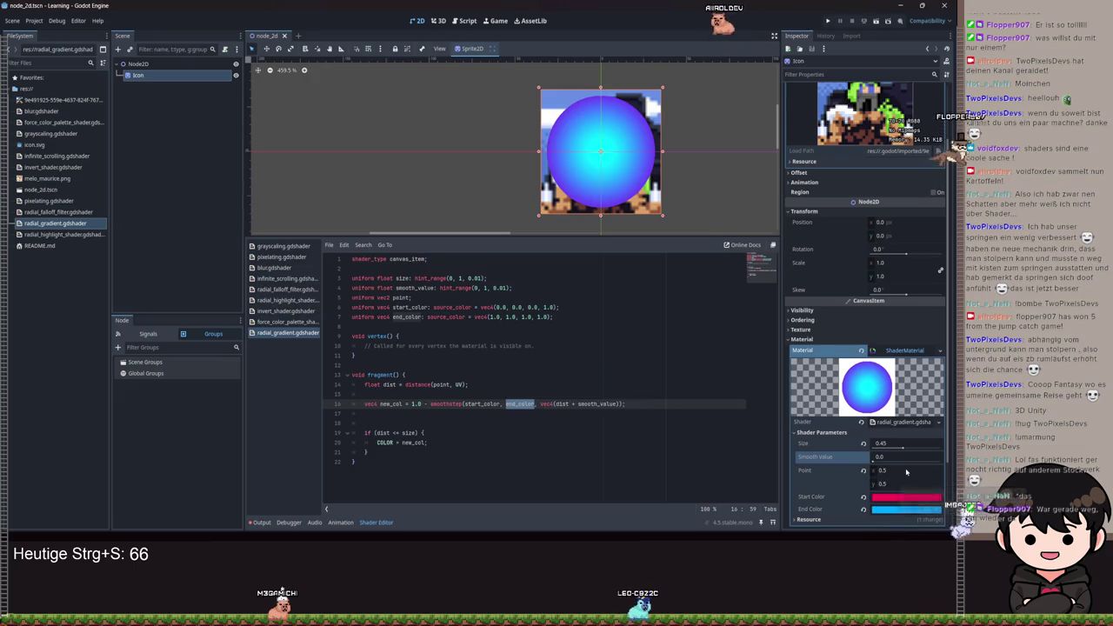
{"action": "mouse_move", "coordinate": [881, 443]}
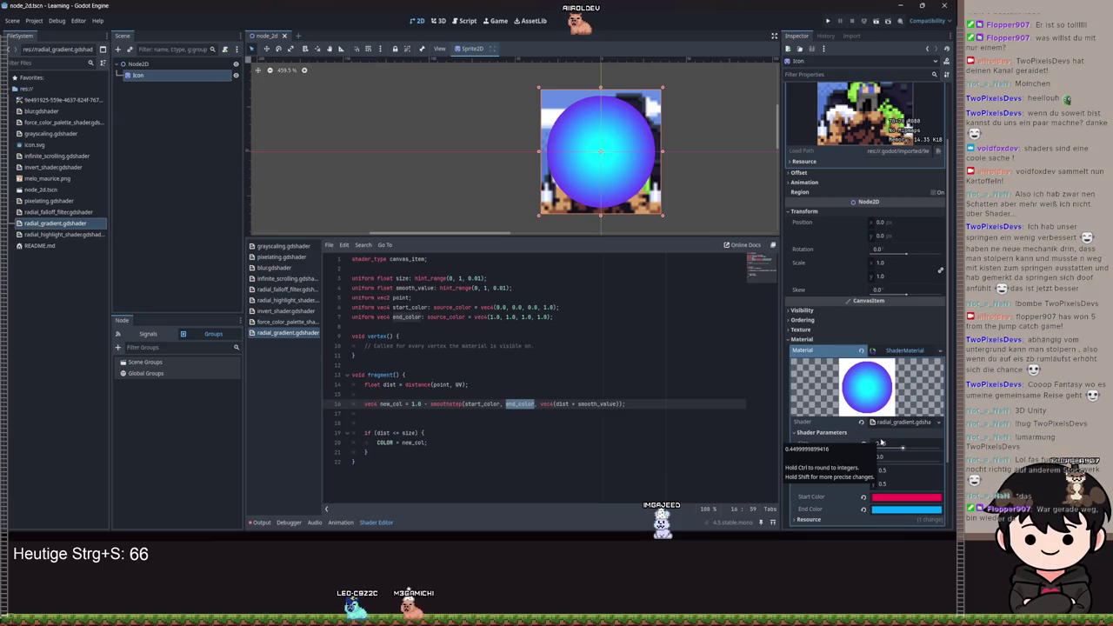
- Append COLOR to the end of line 16, save, and enlarge the circle Size to about 0.43
{"action": "mouse_move", "coordinate": [880, 442]}
{"action": "left_mouse_down"}
{"action": "mouse_move", "coordinate": [944, 442]}
{"action": "mouse_move", "coordinate": [866, 444]}
{"action": "left_mouse_up"}
{"action": "left_click", "coordinate": [623, 404]}
{"action": "type", "text": "LOR"}
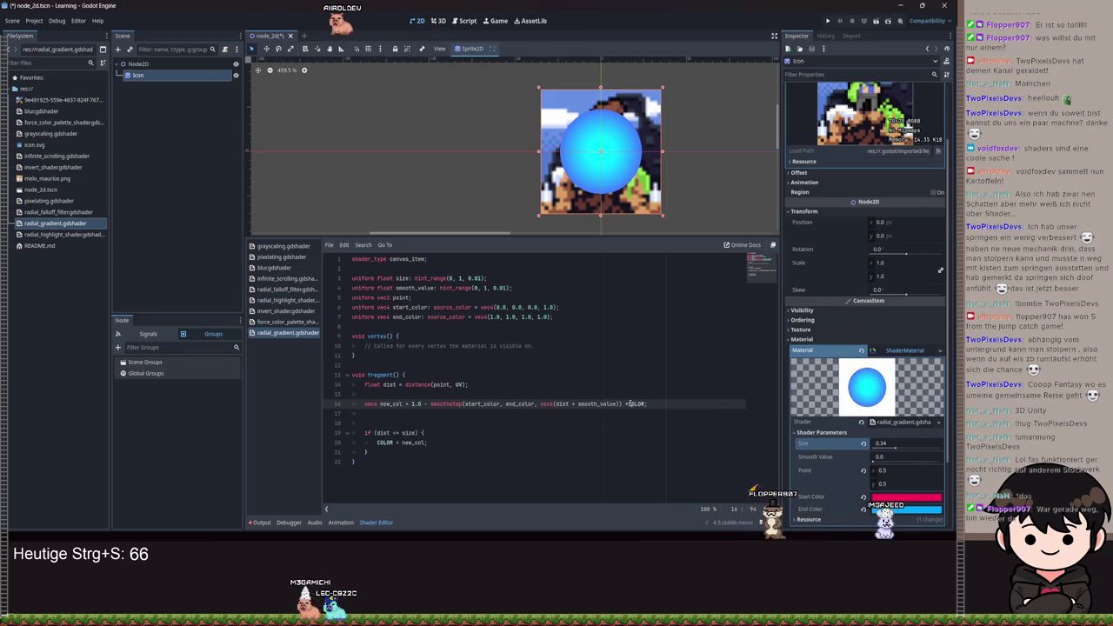
{"action": "key", "text": "ctrl+s"}
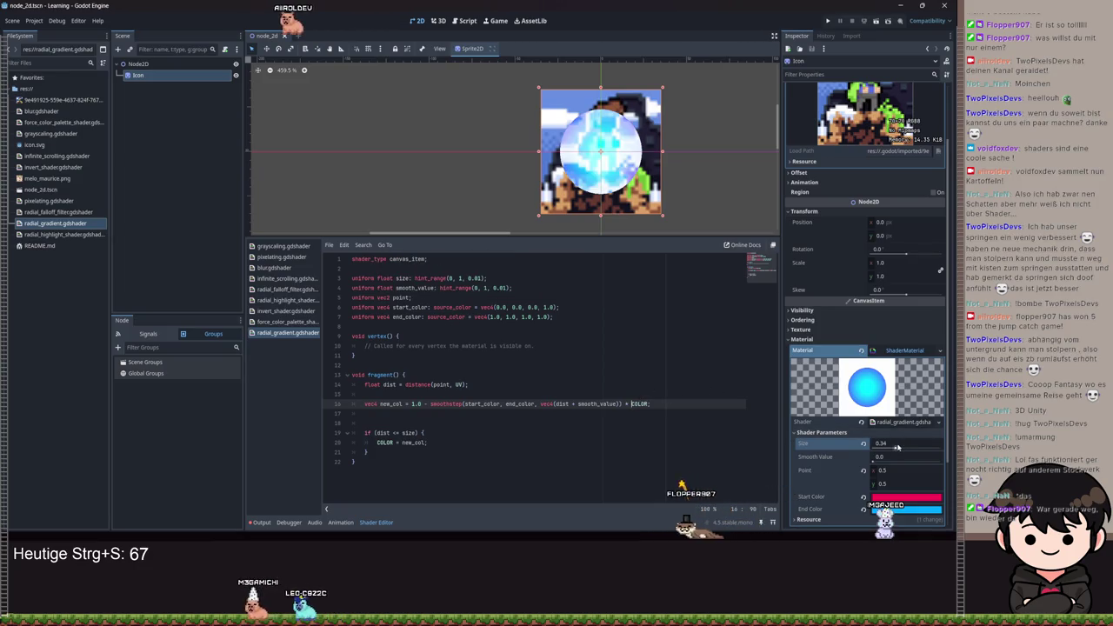
{"action": "left_click_drag", "start_coordinate": [896, 447], "coordinate": [911, 444]}
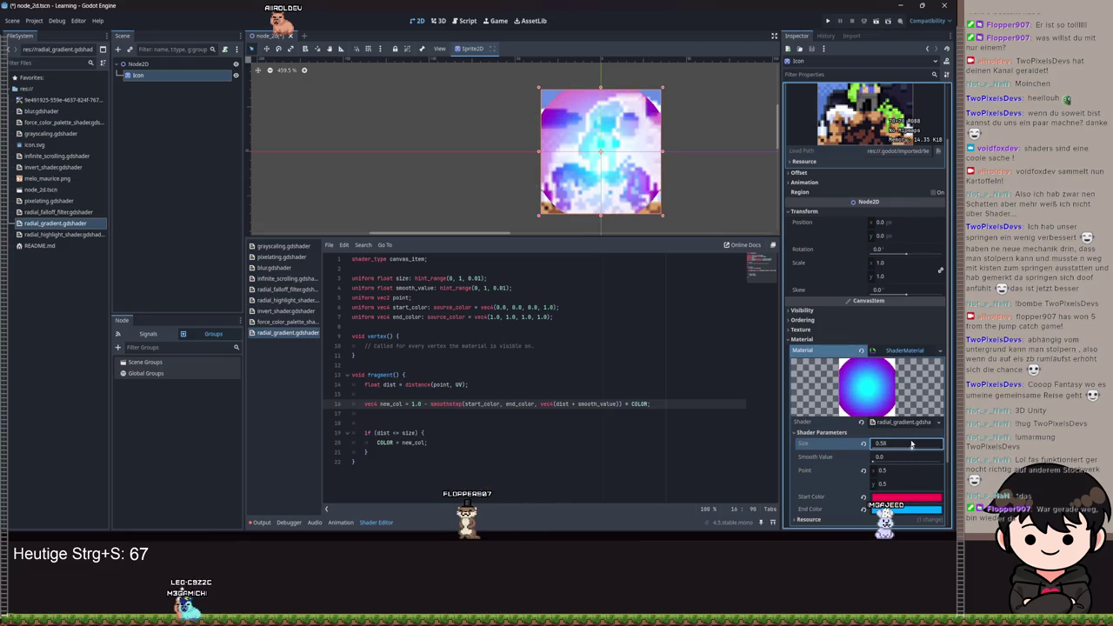
{"action": "double_click", "coordinate": [447, 404]}
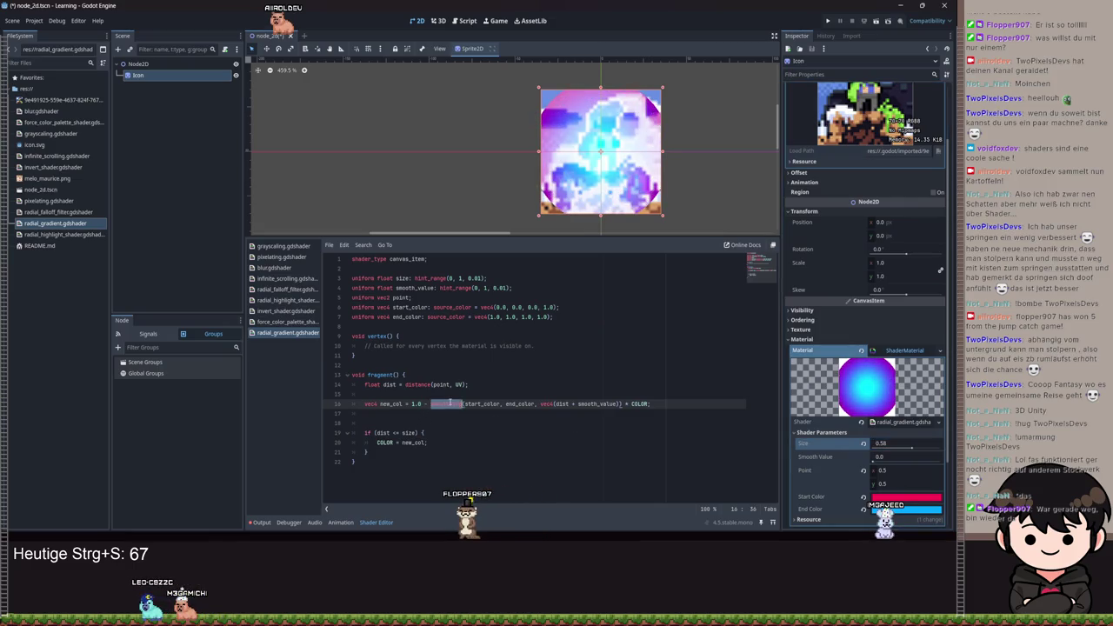
- Turn smoothstep back into mix, delete the '1.0 - ' prefix on line 16, and save
{"action": "type", "text": "ix"}
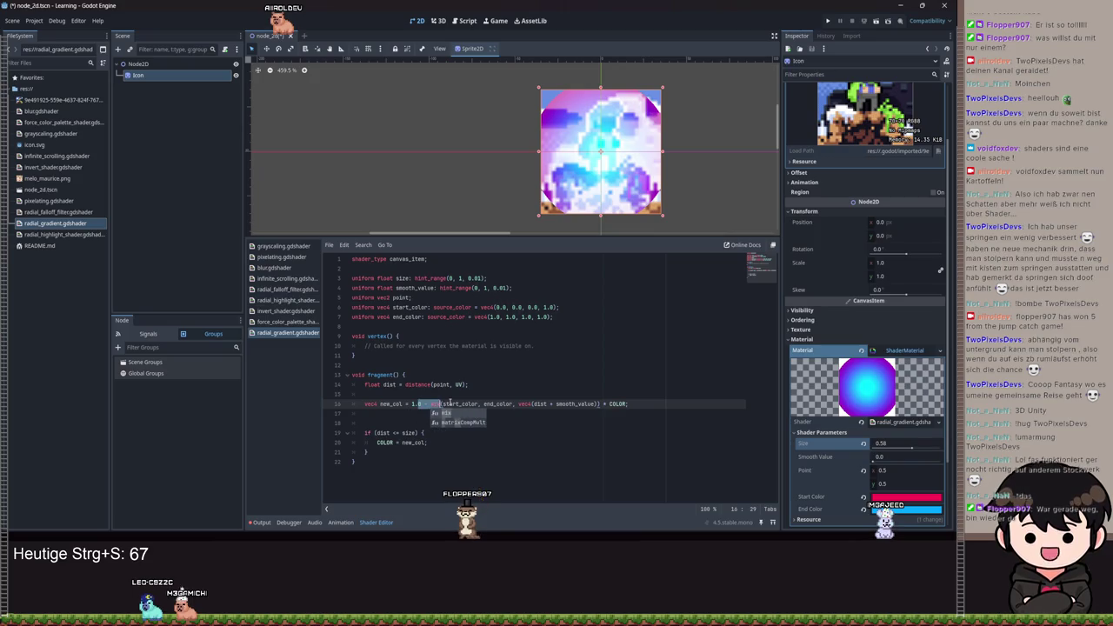
{"action": "key", "text": "Left"}
{"action": "key", "text": "Left"}
{"action": "key", "text": "Left"}
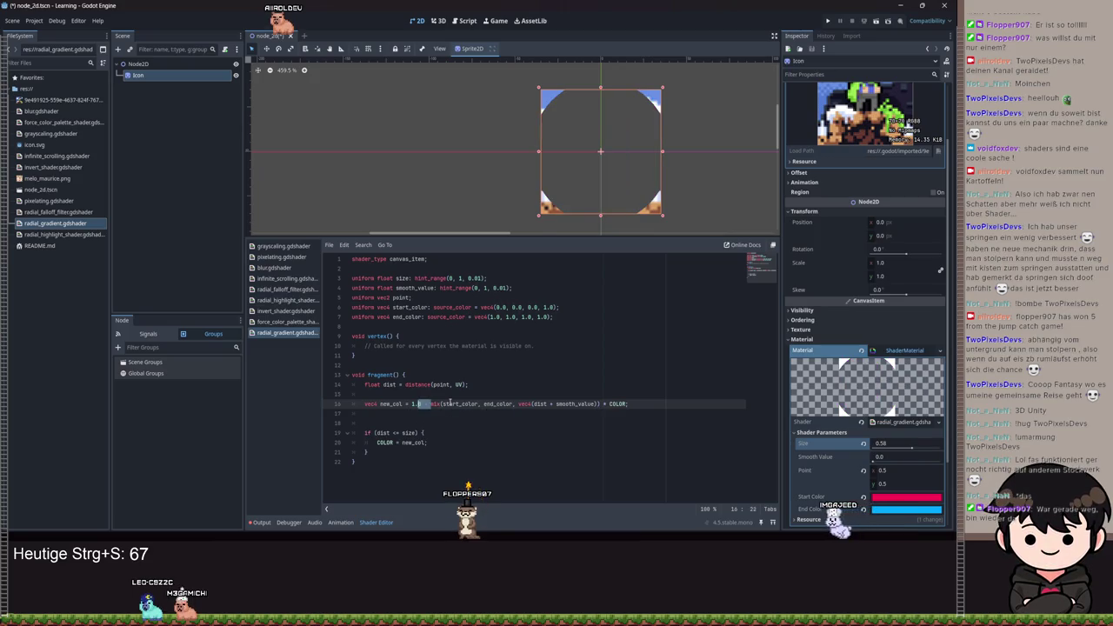
{"action": "key", "text": "BackSpace"}
{"action": "key", "text": "BackSpace"}
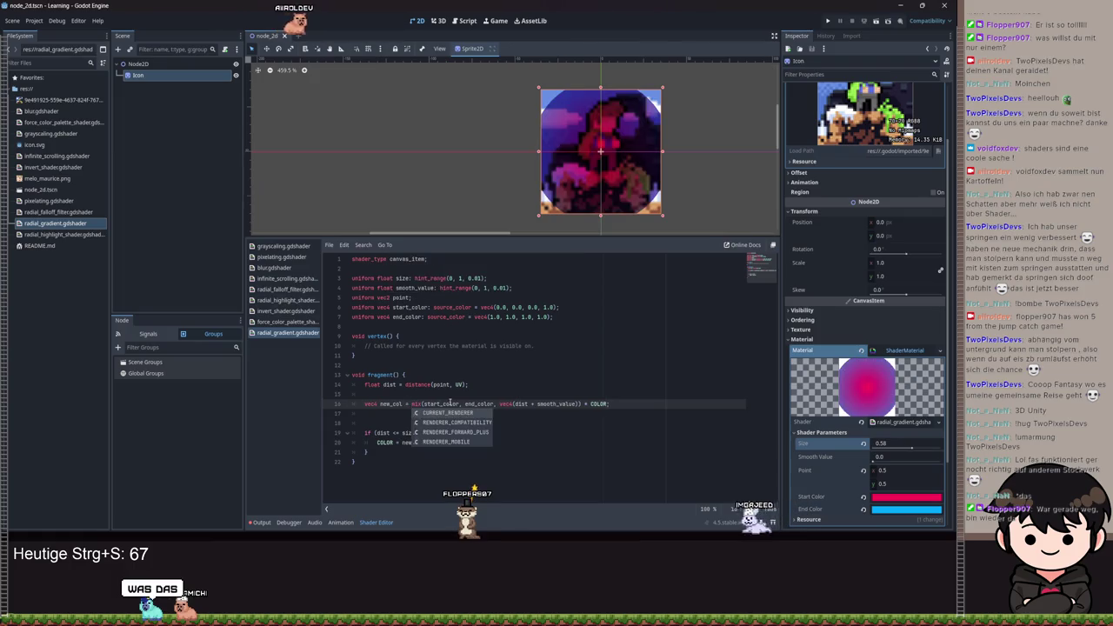
{"action": "key", "text": "ctrl+s"}
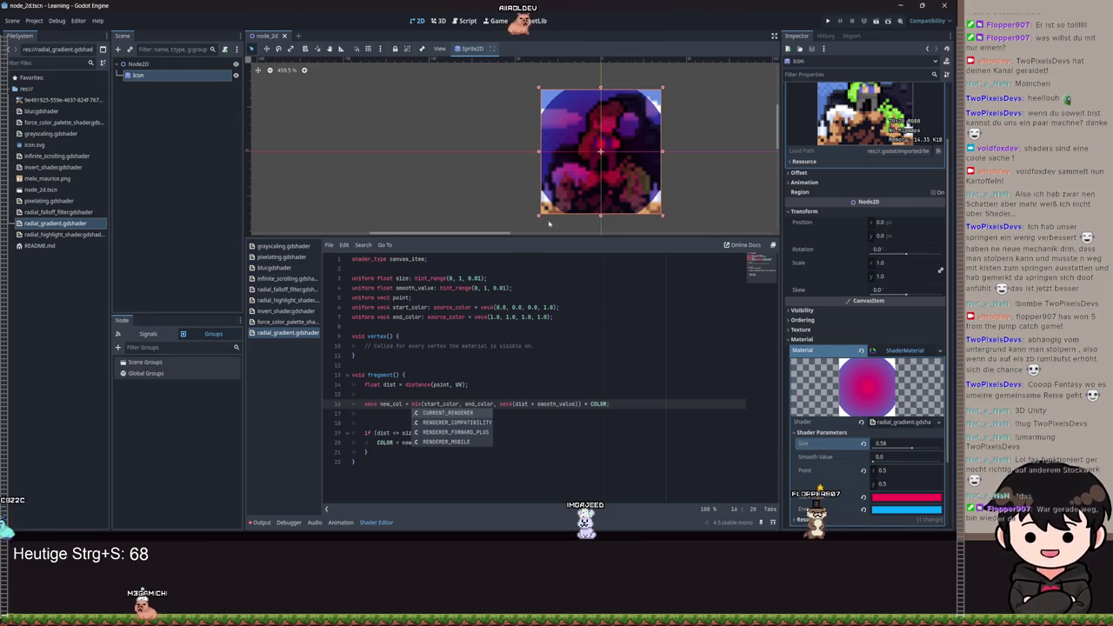
{"action": "scroll", "coordinate": [619, 137], "scroll_direction": "up", "scroll_amount": 3}
{"action": "scroll", "coordinate": [619, 137], "scroll_direction": "up", "scroll_amount": 2}
{"action": "scroll", "coordinate": [539, 183], "scroll_direction": "down", "scroll_amount": 4}
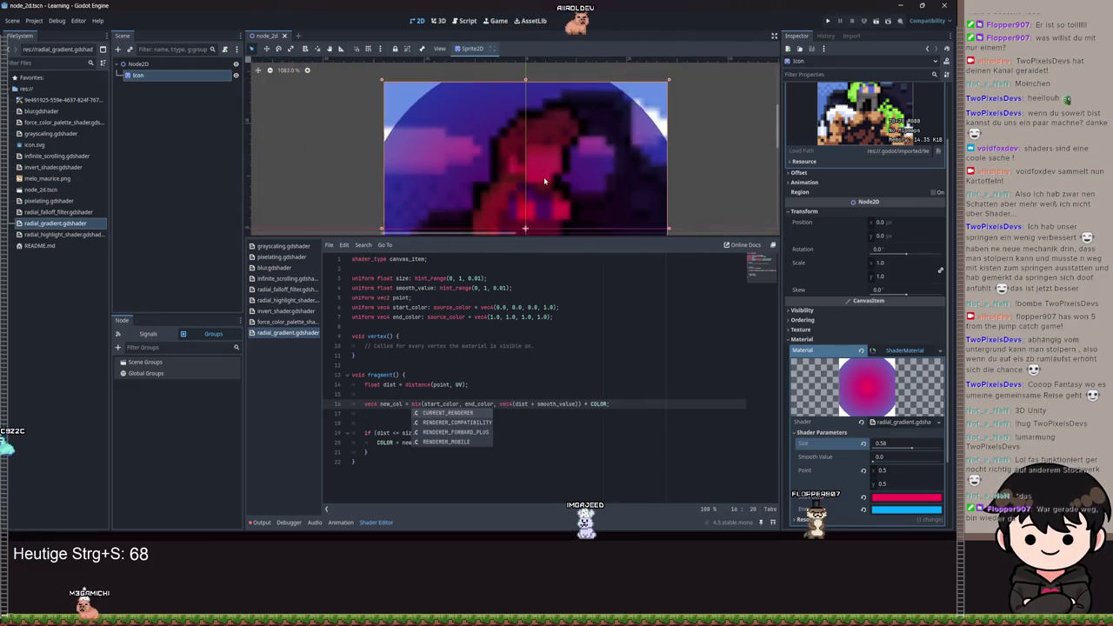
{"action": "scroll", "coordinate": [504, 152], "scroll_direction": "up", "scroll_amount": 2}
{"action": "scroll", "coordinate": [513, 152], "scroll_direction": "down", "scroll_amount": 5}
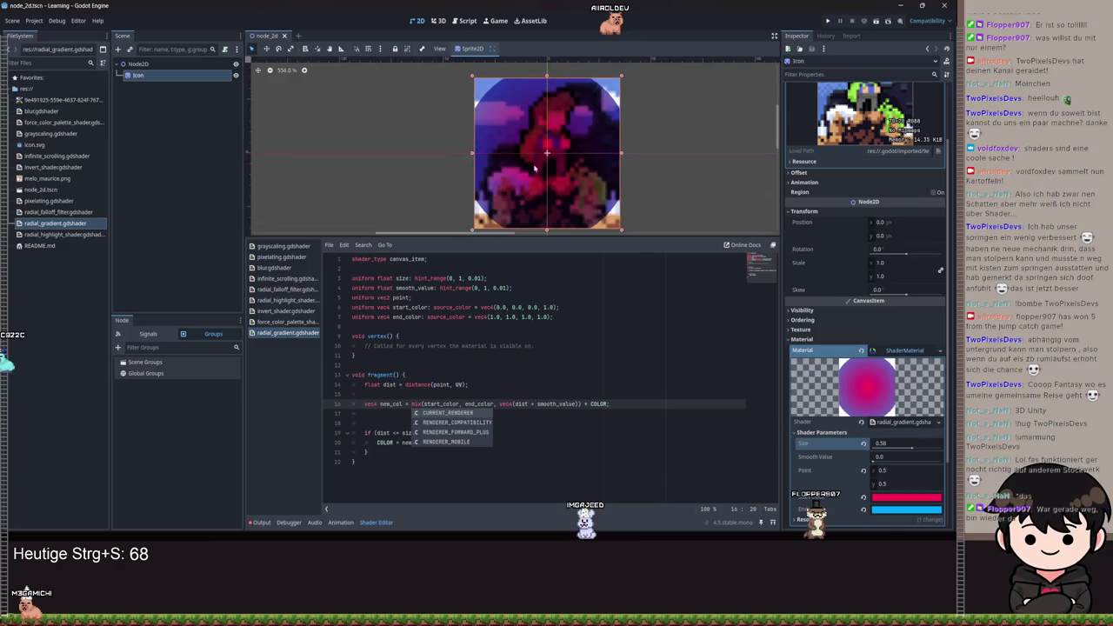
{"action": "type", "text": "1.0 - smoothstep"}
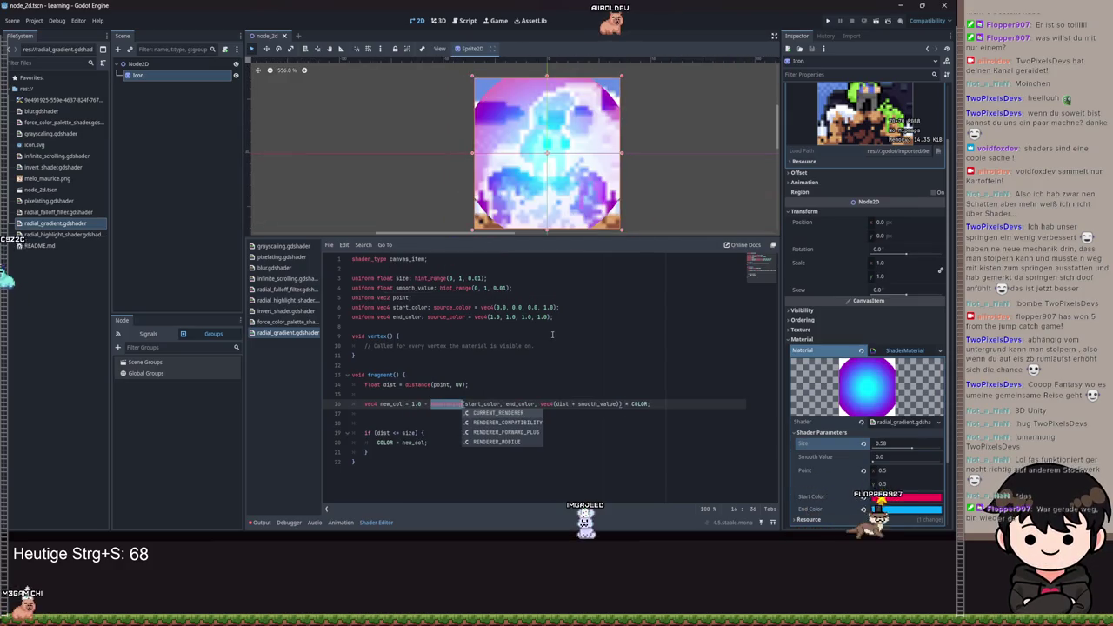
{"action": "key", "text": "ctrl+s"}
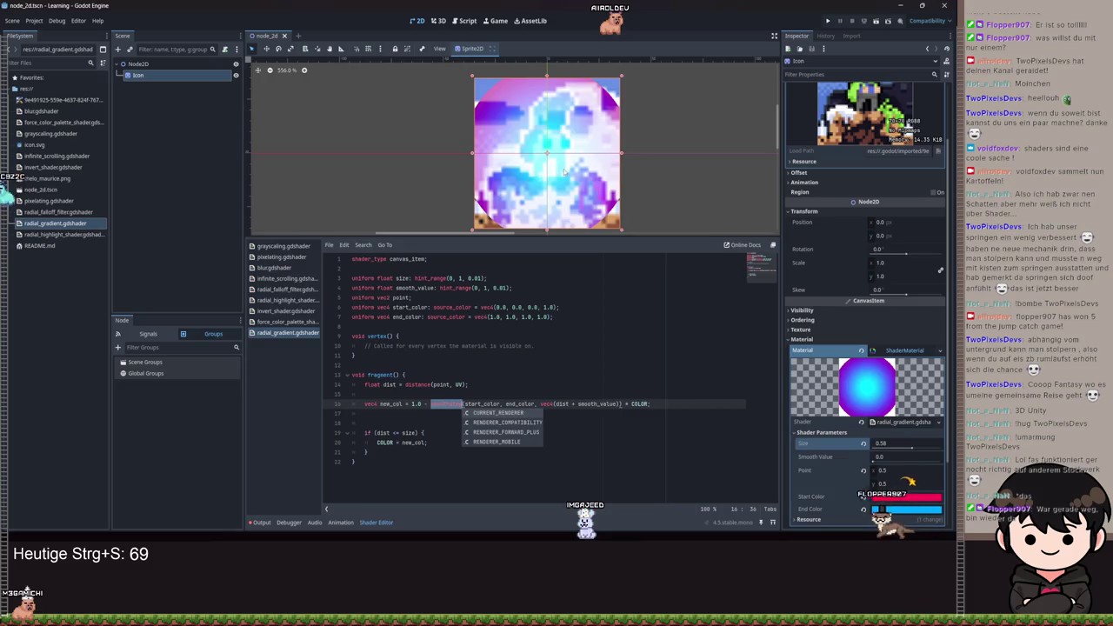
{"action": "scroll", "coordinate": [563, 187], "scroll_direction": "up", "scroll_amount": 3}
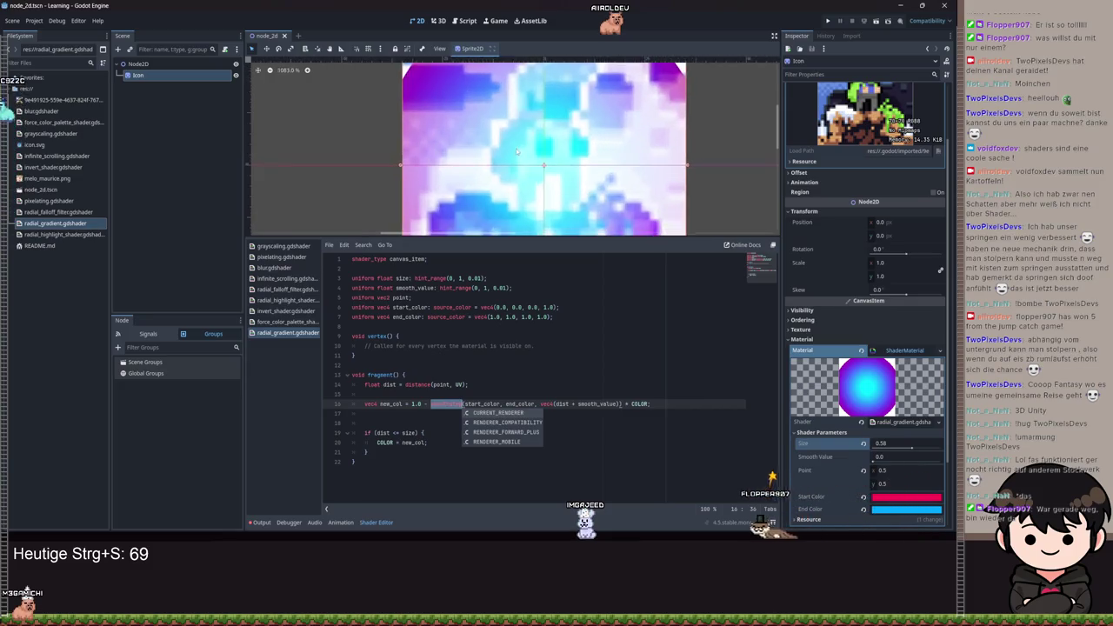
{"action": "scroll", "coordinate": [539, 169], "scroll_direction": "down", "scroll_amount": 5}
{"action": "scroll", "coordinate": [524, 150], "scroll_direction": "up", "scroll_amount": 5}
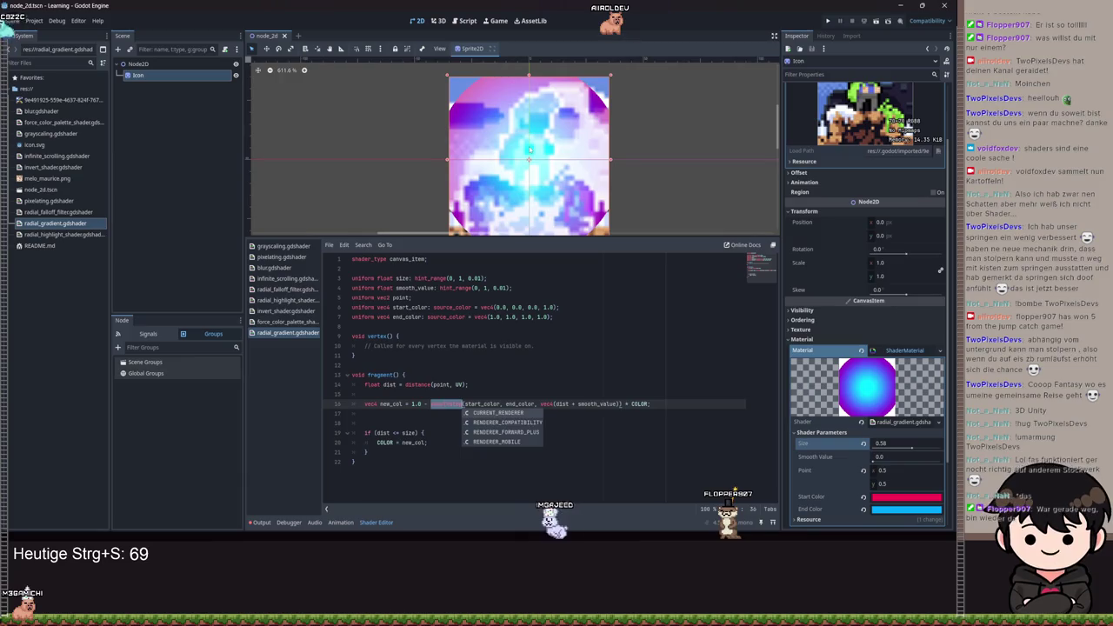
{"action": "key", "text": "ctrl+z"}
{"action": "key", "text": "ctrl+z"}
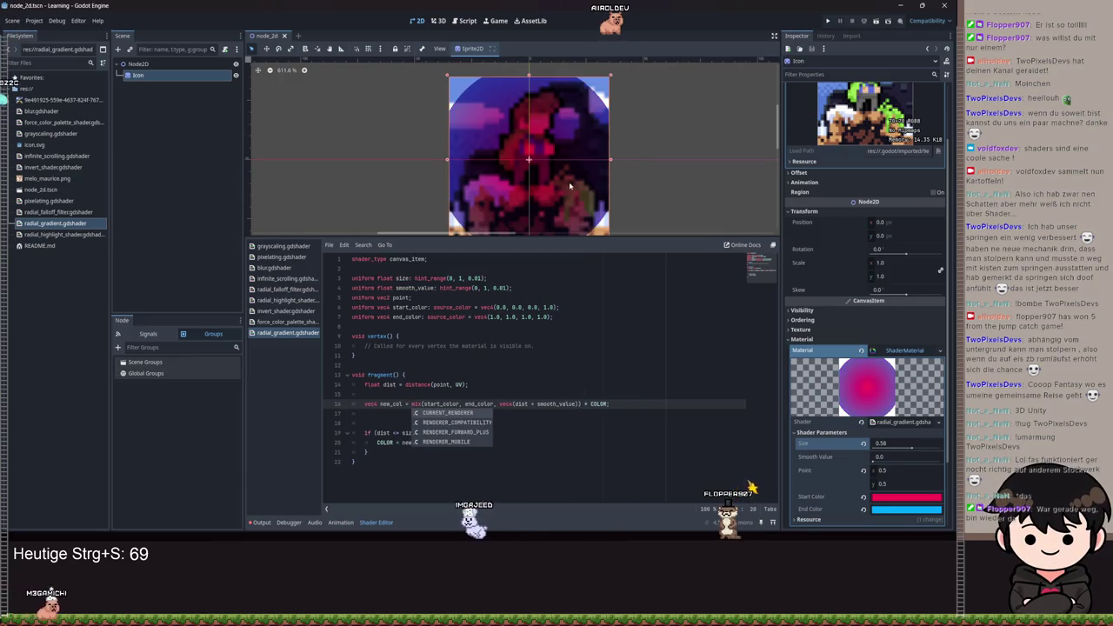
{"action": "key", "text": "ctrl+s"}
{"action": "scroll", "coordinate": [586, 131], "scroll_direction": "down", "scroll_amount": 2}
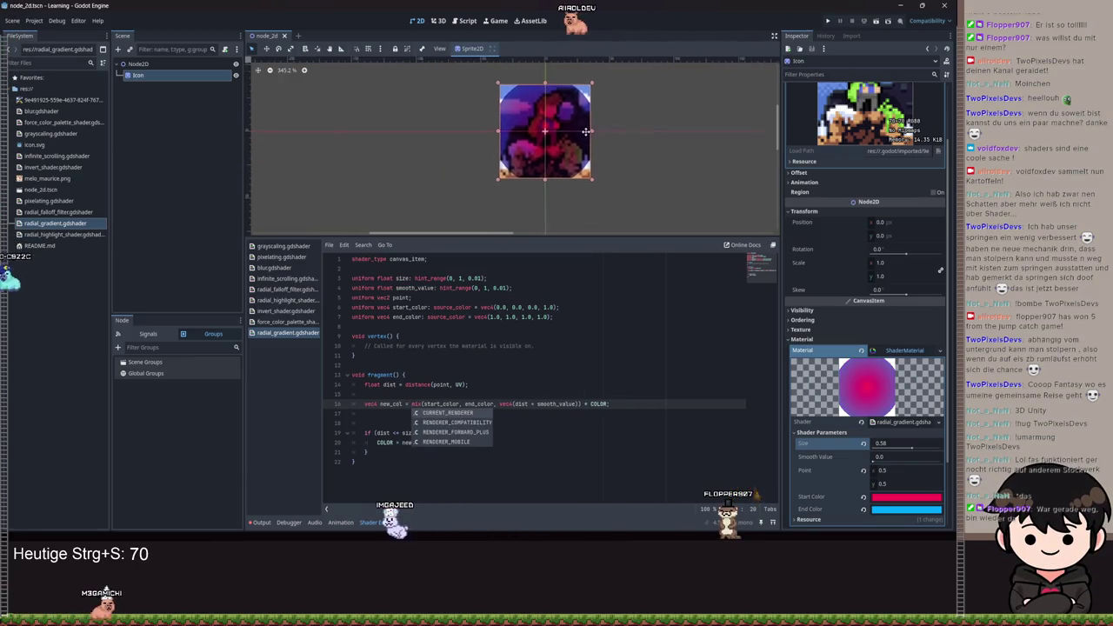
{"action": "scroll", "coordinate": [586, 131], "scroll_direction": "up", "scroll_amount": 1}
- Set the gradient Size to 0.5 and Smooth Value to about 0.34
{"action": "mouse_move", "coordinate": [910, 450]}
{"action": "left_mouse_down"}
{"action": "mouse_move", "coordinate": [880, 449]}
{"action": "mouse_move", "coordinate": [904, 449]}
{"action": "mouse_move", "coordinate": [878, 462]}
{"action": "mouse_move", "coordinate": [900, 462]}
{"action": "mouse_move", "coordinate": [873, 461]}
{"action": "mouse_move", "coordinate": [921, 462]}
{"action": "mouse_move", "coordinate": [905, 462]}
{"action": "left_mouse_up"}
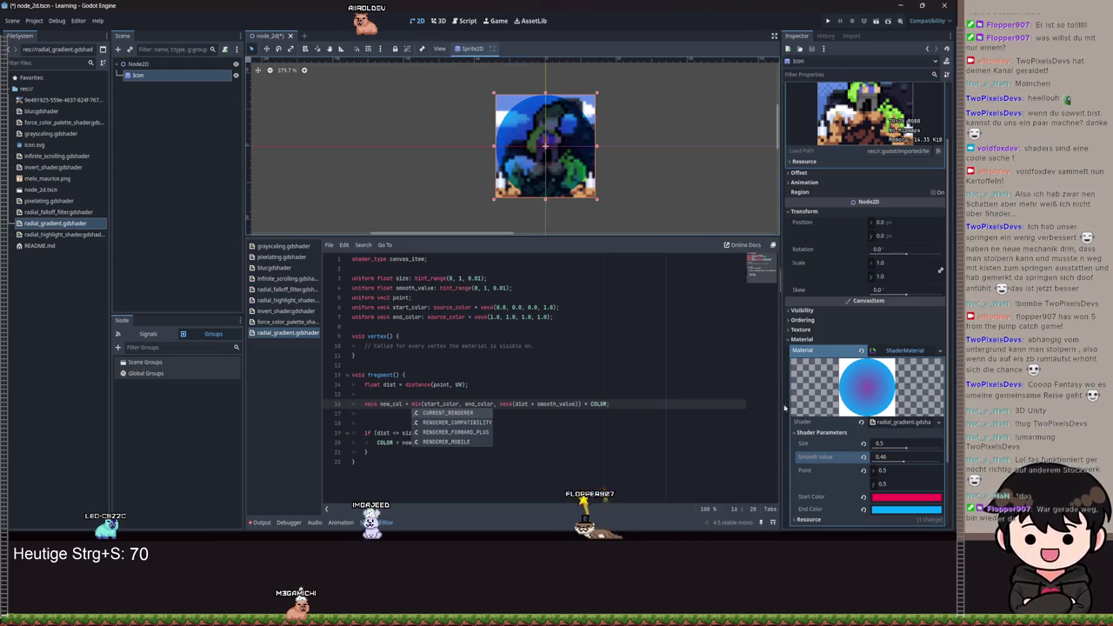
{"action": "mouse_move", "coordinate": [915, 461]}
{"action": "left_mouse_down"}
{"action": "mouse_move", "coordinate": [918, 486]}
{"action": "mouse_move", "coordinate": [836, 456]}
{"action": "left_mouse_up"}
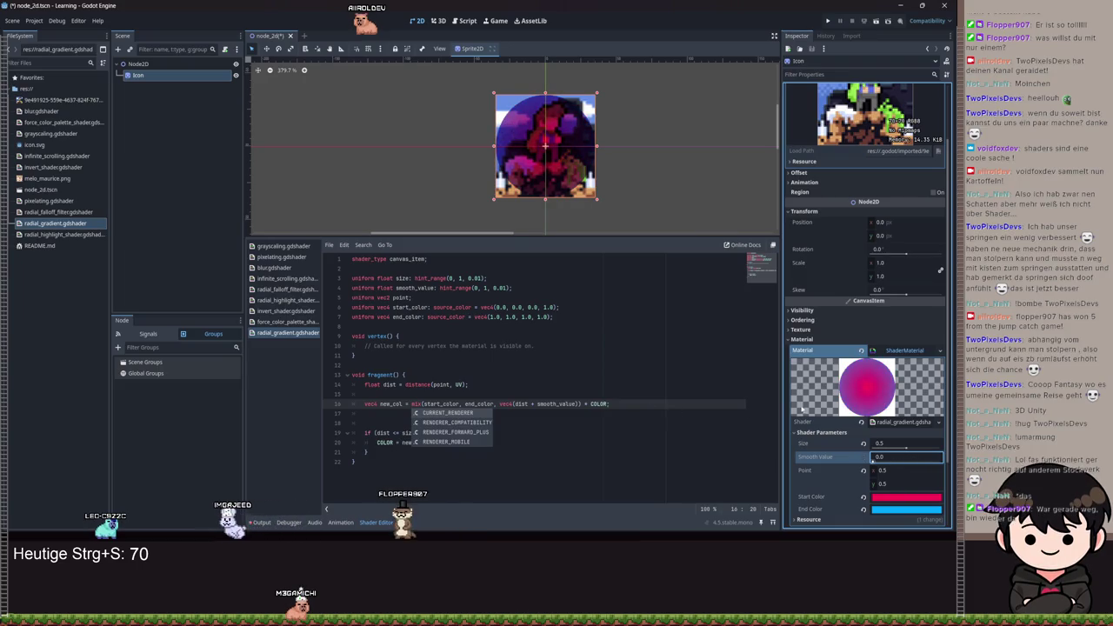
{"action": "mouse_move", "coordinate": [904, 457]}
{"action": "left_mouse_down"}
{"action": "mouse_move", "coordinate": [930, 457]}
{"action": "mouse_move", "coordinate": [888, 451]}
{"action": "left_mouse_up"}
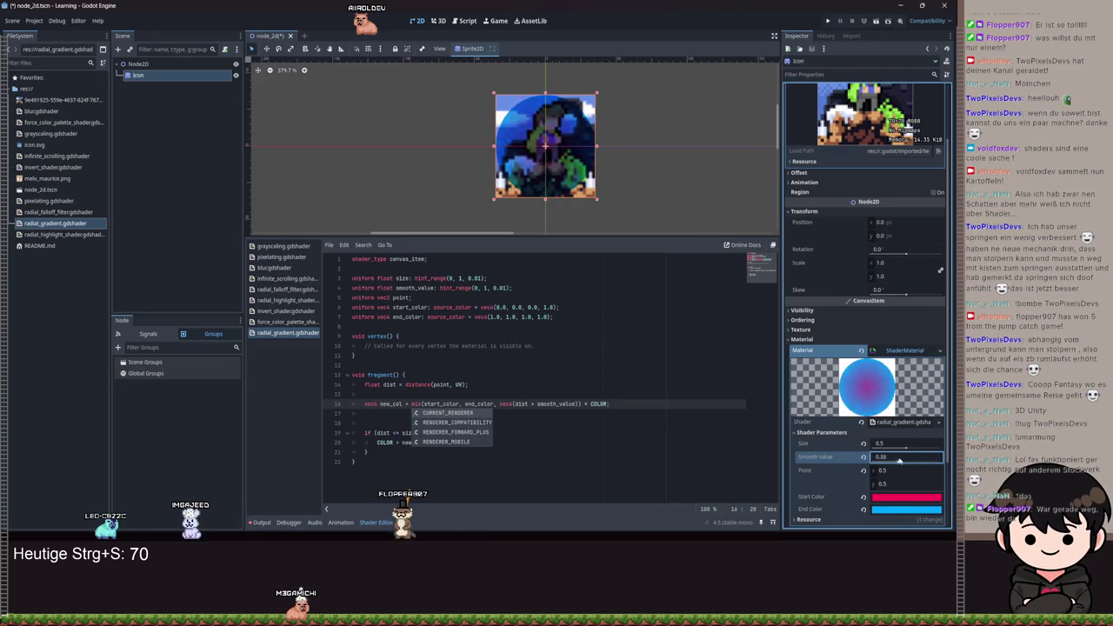
- Scroll through the shader code and select all of it
{"action": "scroll", "coordinate": [522, 105], "scroll_direction": "up", "scroll_amount": 4}
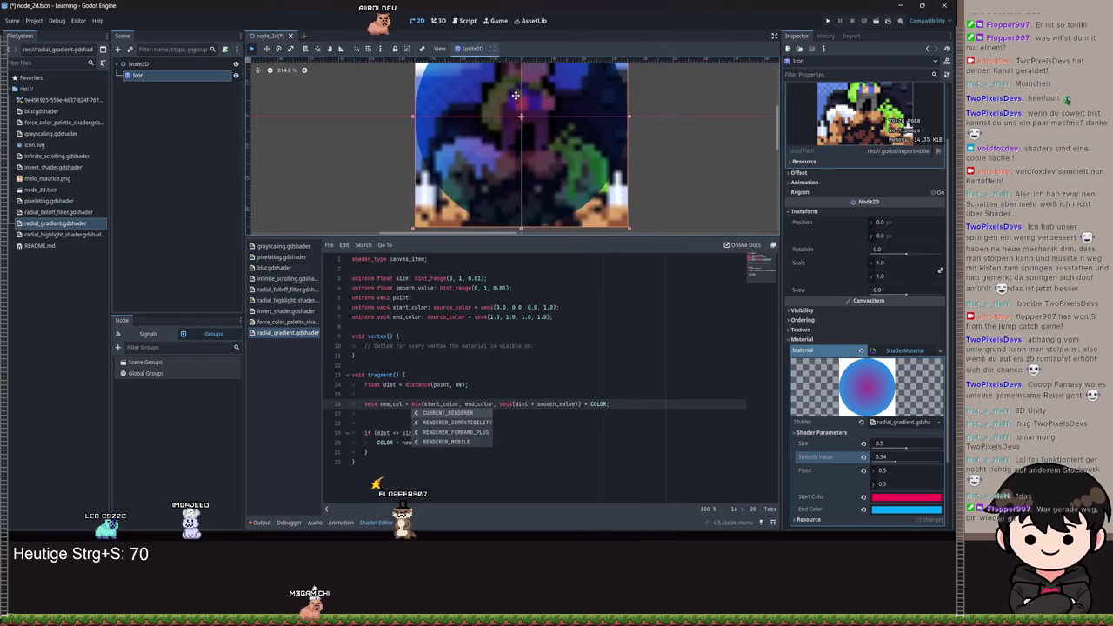
{"action": "scroll", "coordinate": [522, 106], "scroll_direction": "down", "scroll_amount": 2}
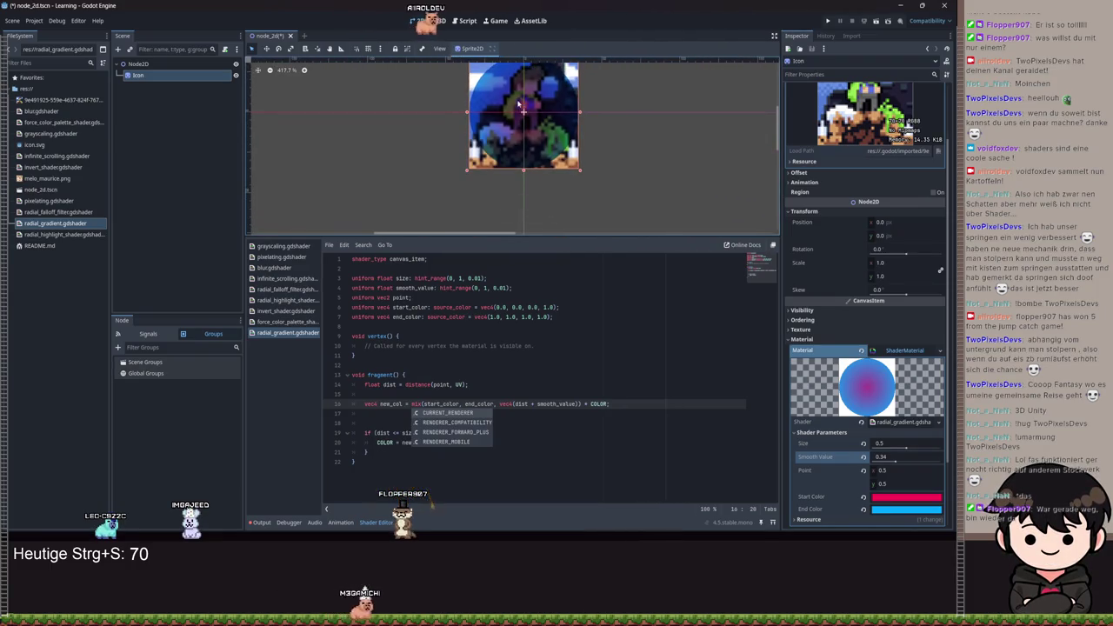
{"action": "scroll", "coordinate": [519, 105], "scroll_direction": "up", "scroll_amount": 3}
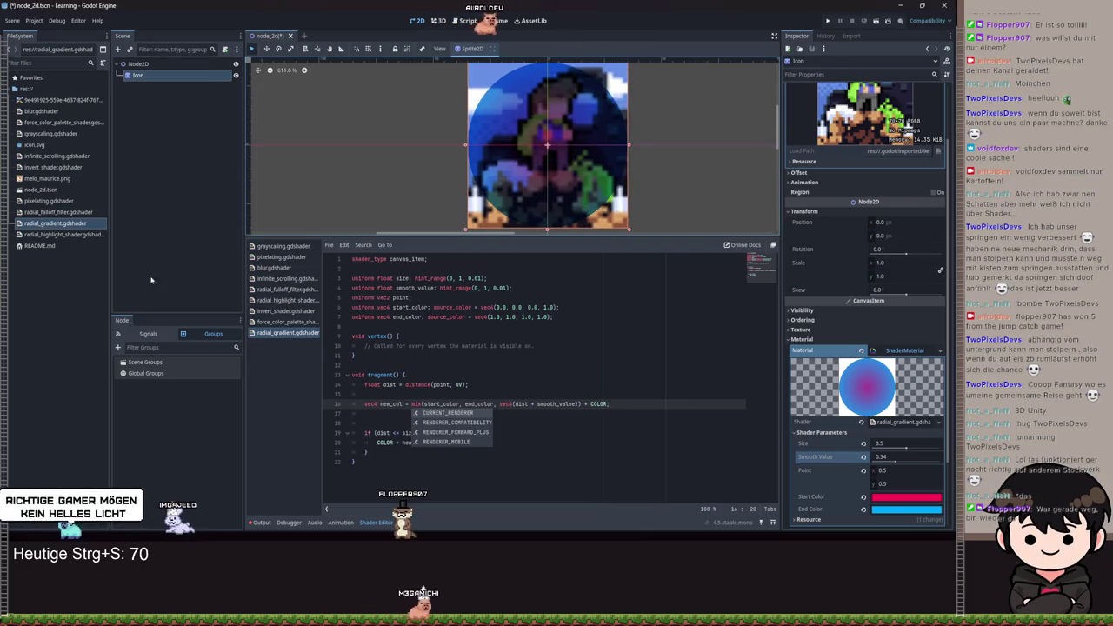
{"action": "scroll", "coordinate": [643, 200], "scroll_direction": "down", "scroll_amount": 3}
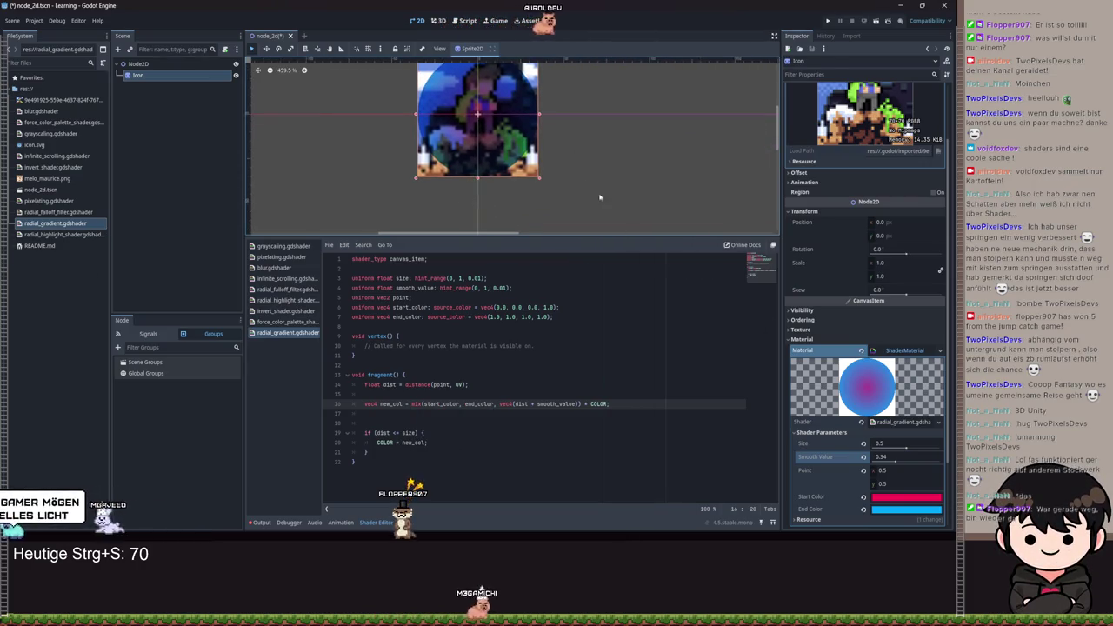
{"action": "scroll", "coordinate": [600, 204], "scroll_direction": "left", "scroll_amount": 2}
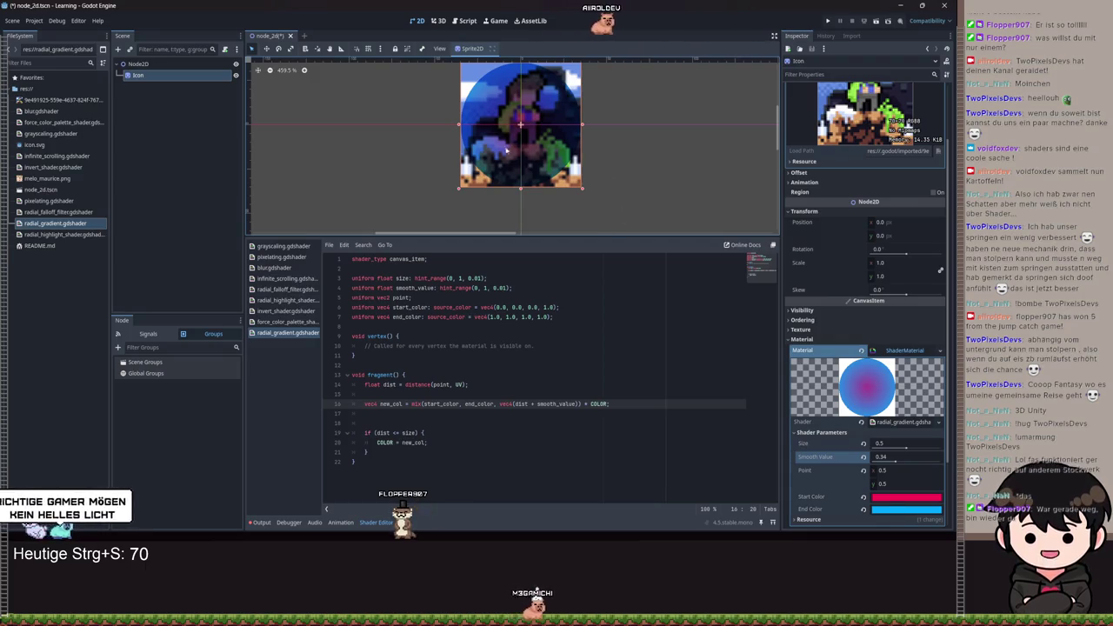
{"action": "scroll", "coordinate": [506, 150], "scroll_direction": "left", "scroll_amount": 1}
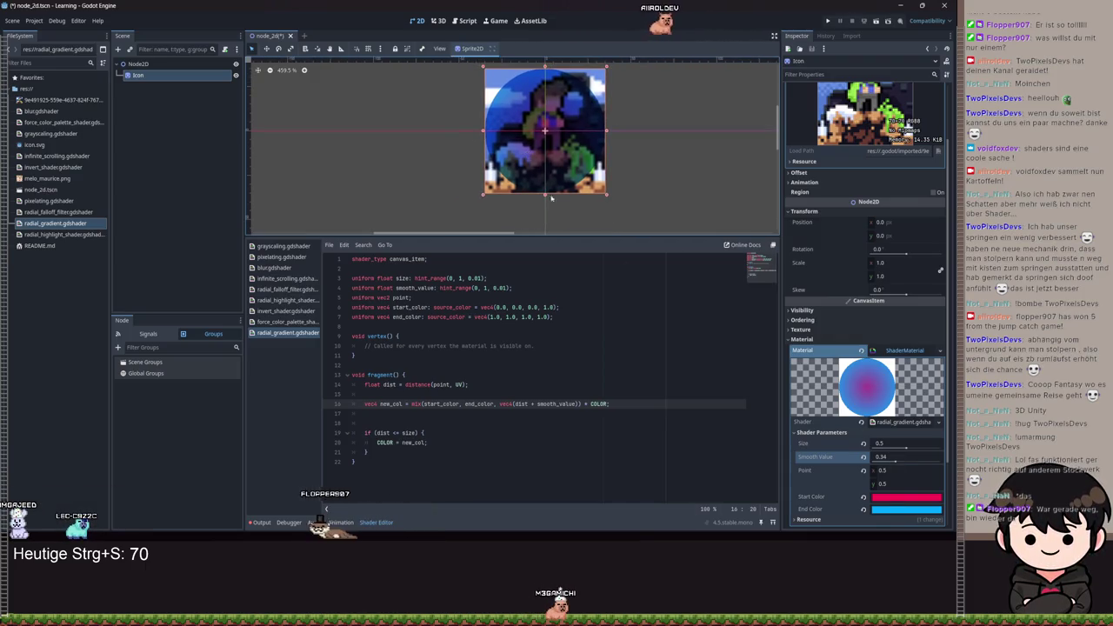
{"action": "left_click_drag", "start_coordinate": [365, 468], "coordinate": [350, 259]}
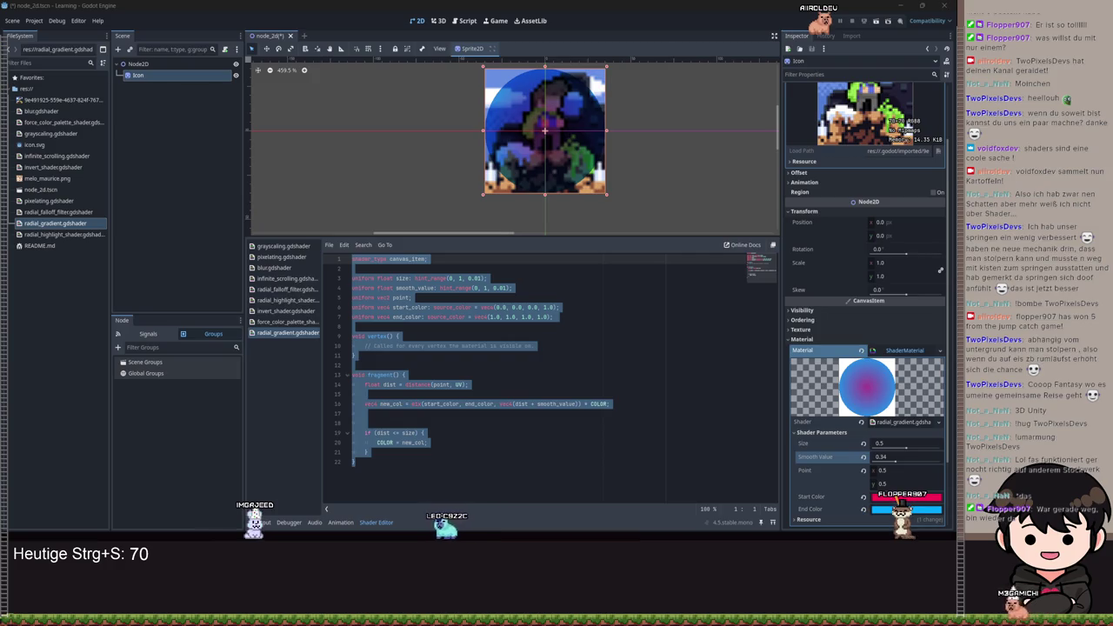
- Wrap the distance() call on line 14 in normalize() and shrink the circle Size to 0.1
{"action": "left_click", "coordinate": [467, 382]}
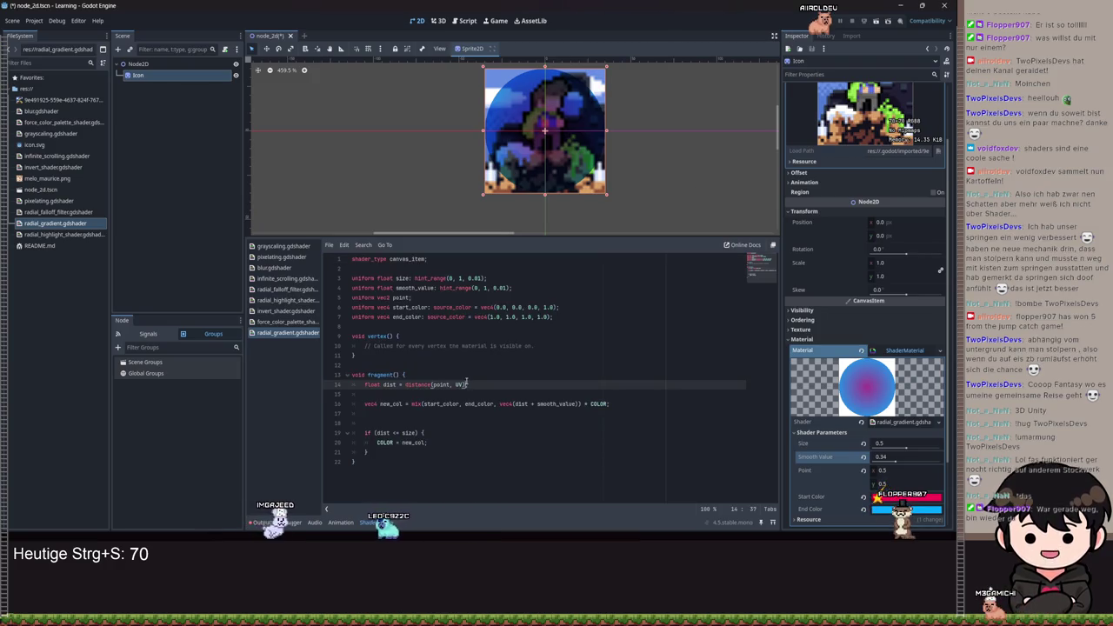
{"action": "type", "text": "mo"}
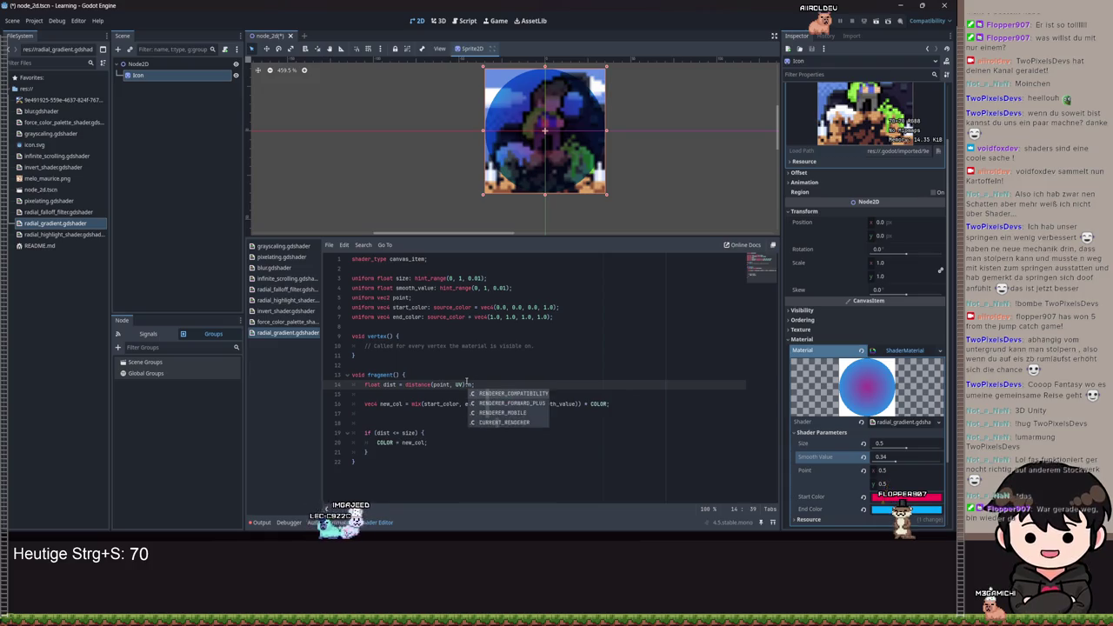
{"action": "key", "text": "BackSpace"}
{"action": "key", "text": "BackSpace"}
{"action": "key", "text": "ctrl+Left"}
{"action": "key", "text": "ctrl+Left"}
{"action": "key", "text": "ctrl+Left"}
{"action": "type", "text": "normali"}
{"action": "key", "text": "Return"}
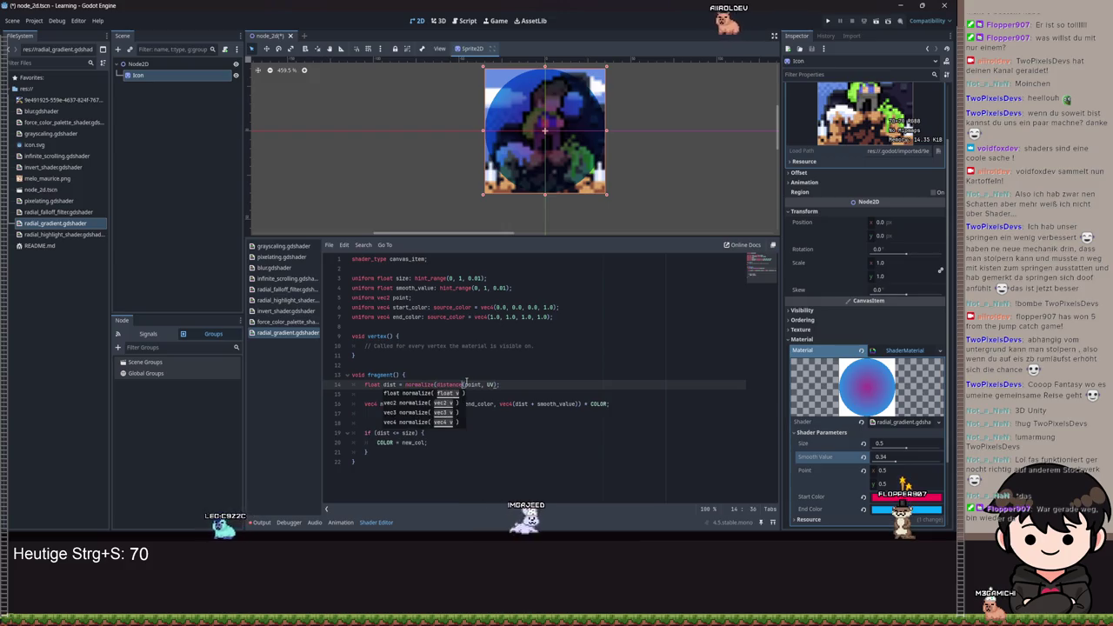
{"action": "type", "text": ")"}
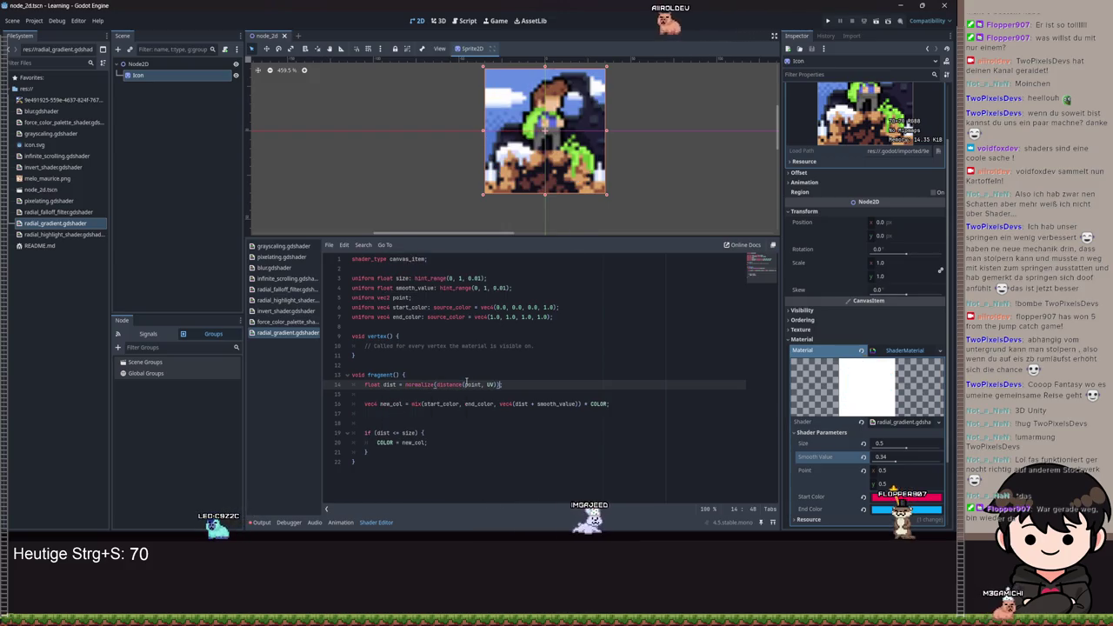
{"action": "left_click_drag", "start_coordinate": [906, 445], "coordinate": [898, 461]}
- Swap mix for smoothstep on line 16, save, then undo the smoothstep and normalize edits
{"action": "left_click", "coordinate": [406, 405]}
{"action": "key", "text": "ctrl+space"}
{"action": "type", "text": "smoothstep"}
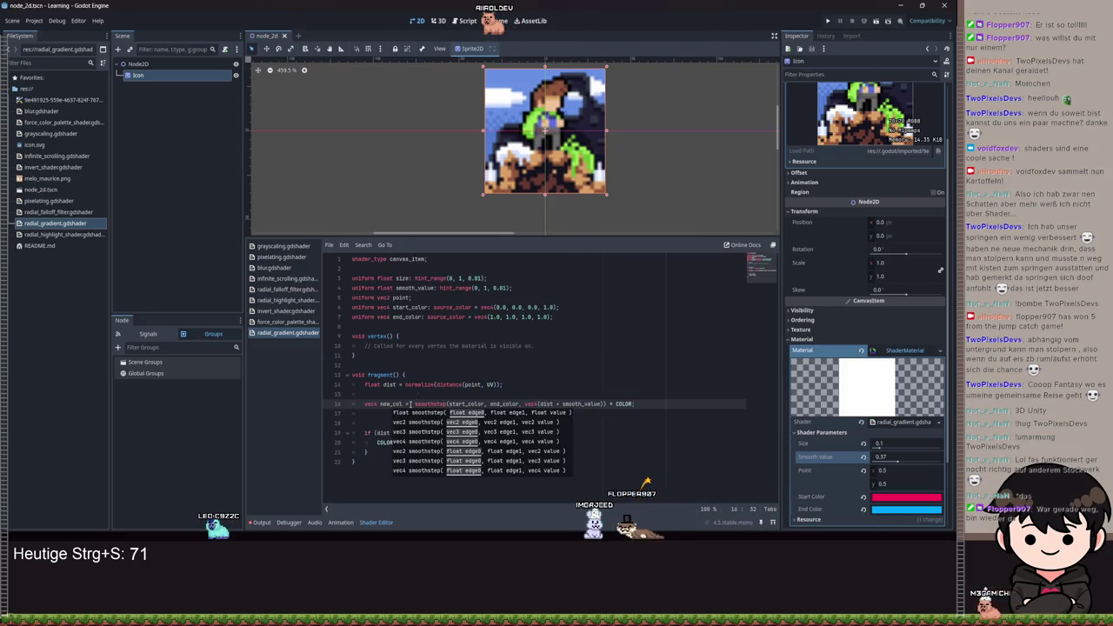
{"action": "left_click", "coordinate": [553, 393]}
{"action": "key", "text": "ctrl+s"}
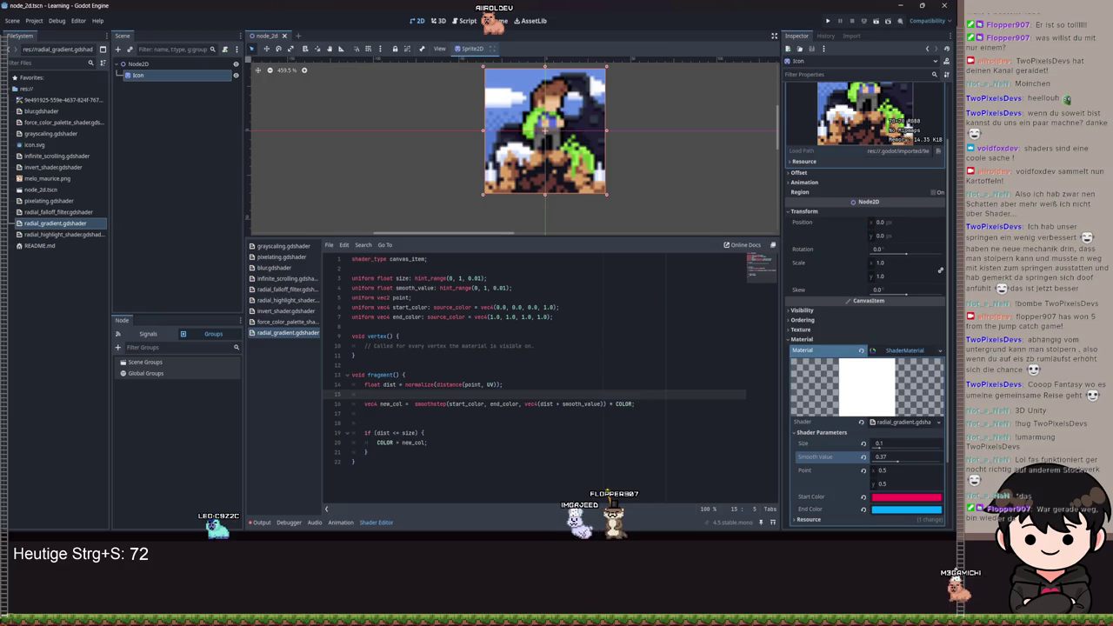
{"action": "key", "text": "ctrl+z"}
{"action": "key", "text": "ctrl+z"}
{"action": "key", "text": "ctrl+z"}
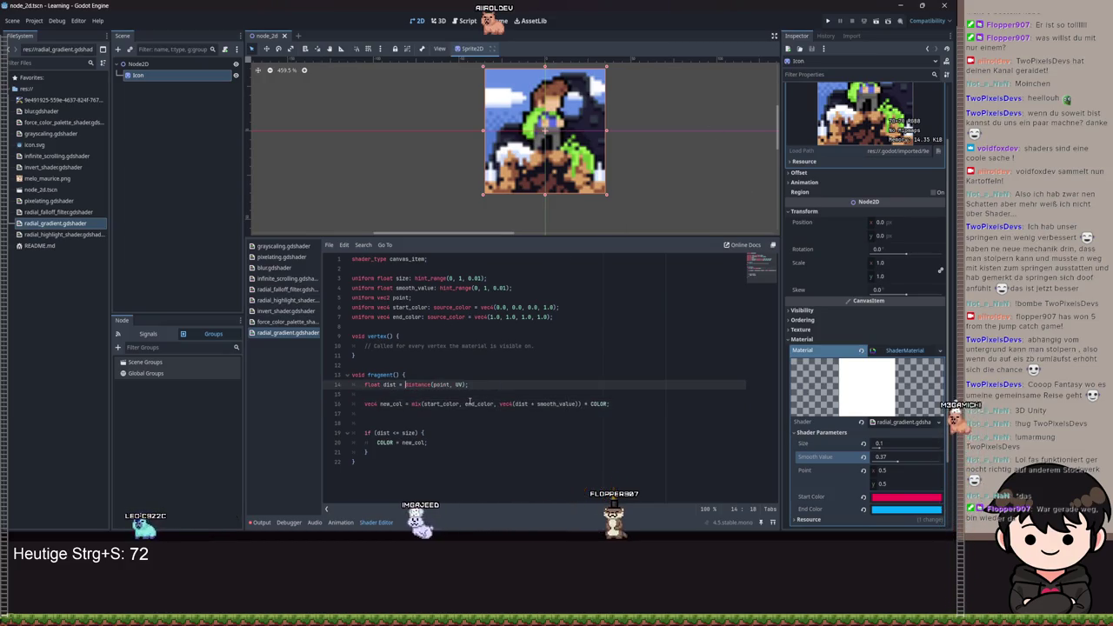
- Save the reverted shader and zoom the viewport to inspect the small purple centre dot
{"action": "key", "text": "ctrl+s"}
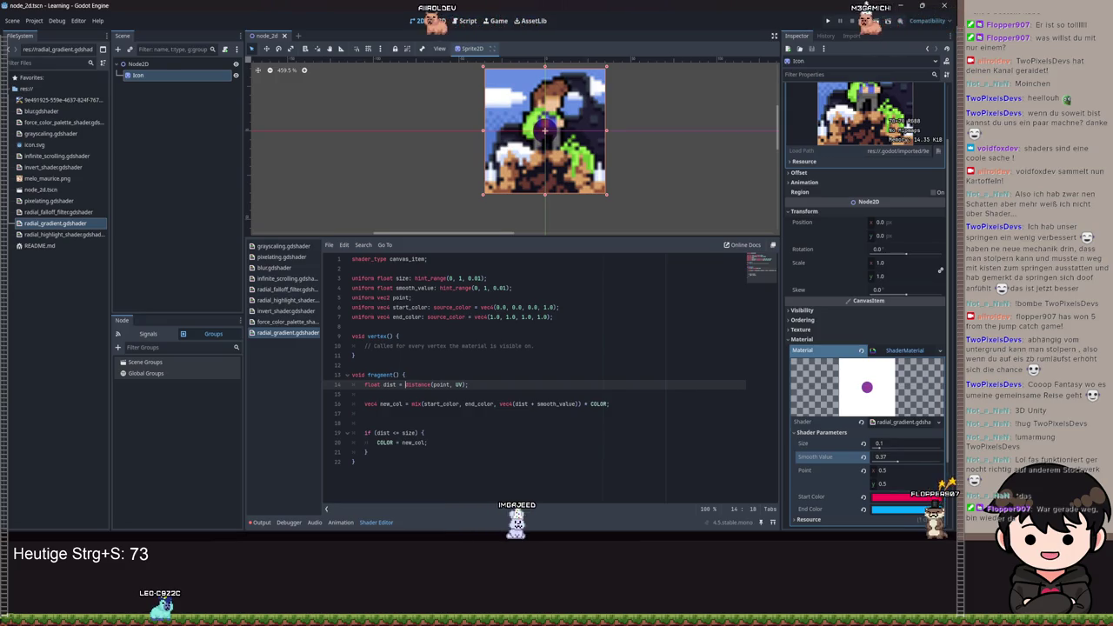
{"action": "scroll", "coordinate": [522, 135], "scroll_direction": "up", "scroll_amount": 3}
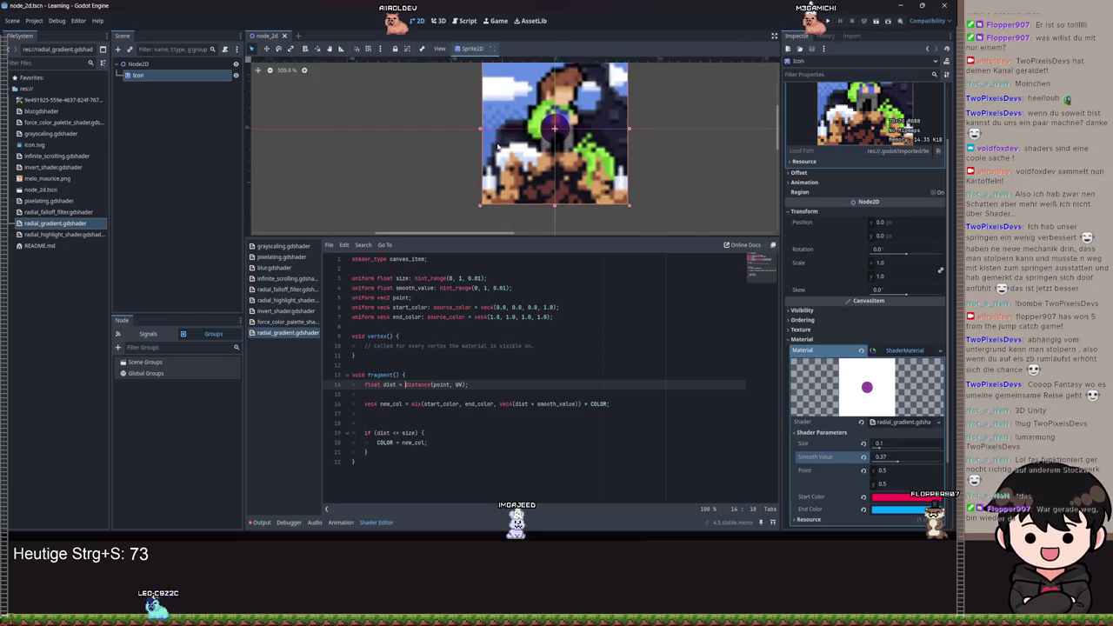
{"action": "scroll", "coordinate": [593, 126], "scroll_direction": "down", "scroll_amount": 2}
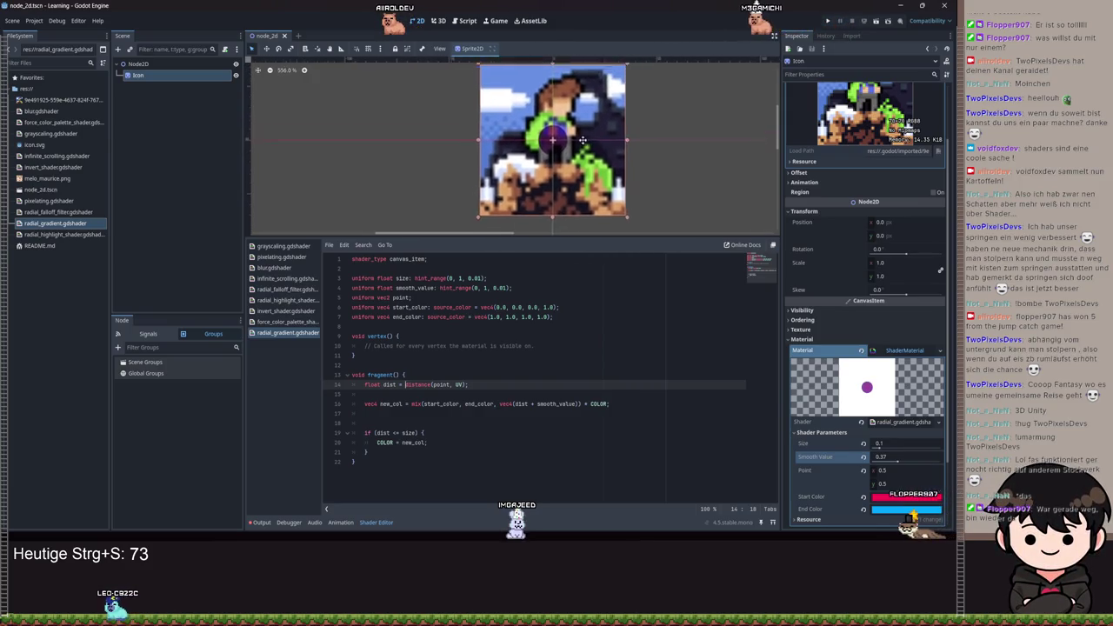
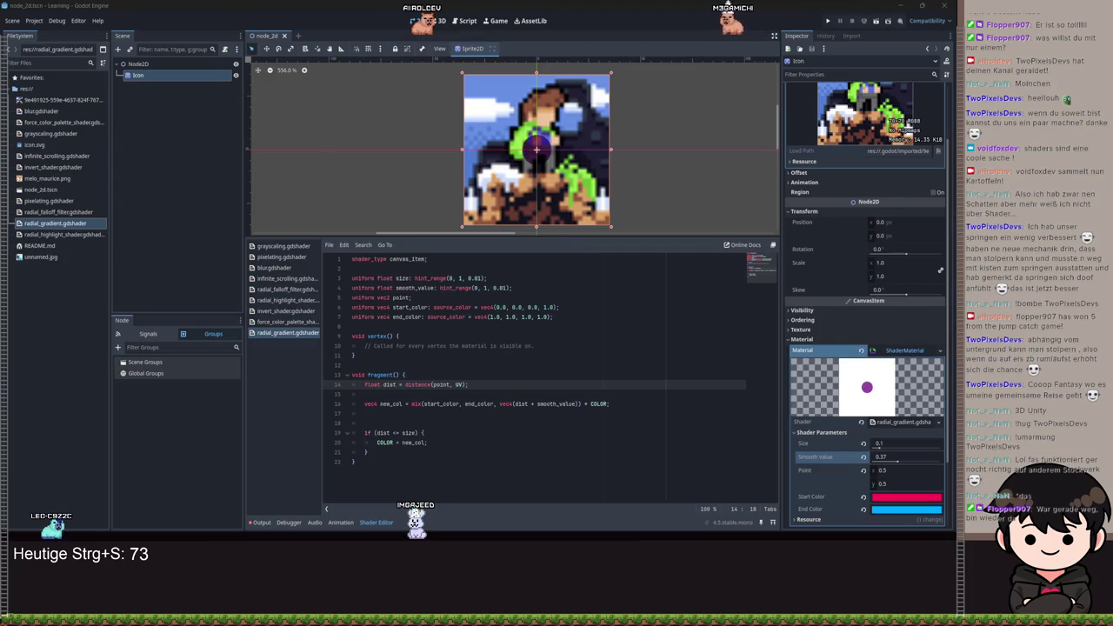
- Replace the Sprite2D's icon texture with unnamed.jpg from the FileSystem dock
{"action": "mouse_move", "coordinate": [40, 257]}
{"action": "left_mouse_down"}
{"action": "mouse_move", "coordinate": [522, 144]}
{"action": "mouse_move", "coordinate": [534, 204]}
{"action": "mouse_move", "coordinate": [534, 142]}
{"action": "mouse_move", "coordinate": [148, 79]}
{"action": "left_mouse_up"}
{"action": "scroll", "coordinate": [695, 165], "scroll_direction": "up", "scroll_amount": 3}
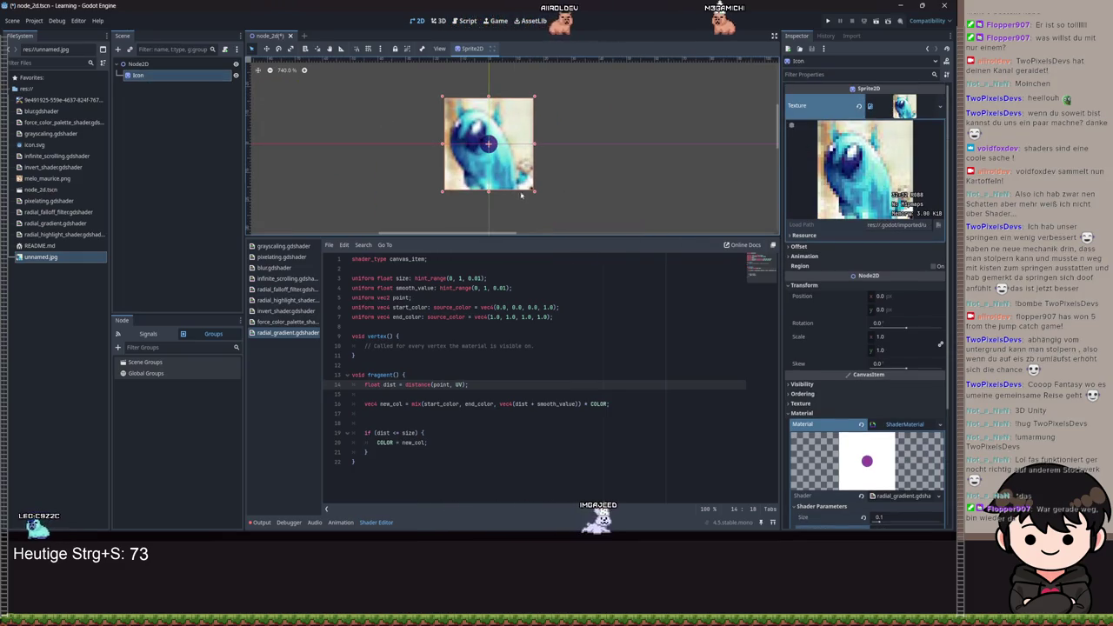
{"action": "scroll", "coordinate": [521, 196], "scroll_direction": "down", "scroll_amount": 1}
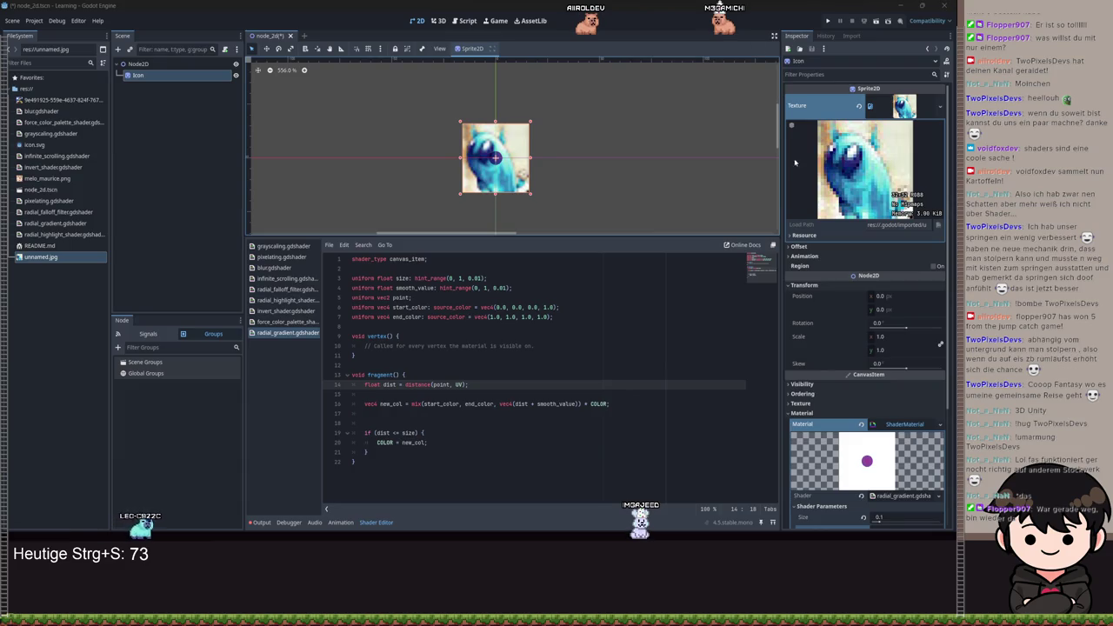
{"action": "left_click", "coordinate": [444, 363]}
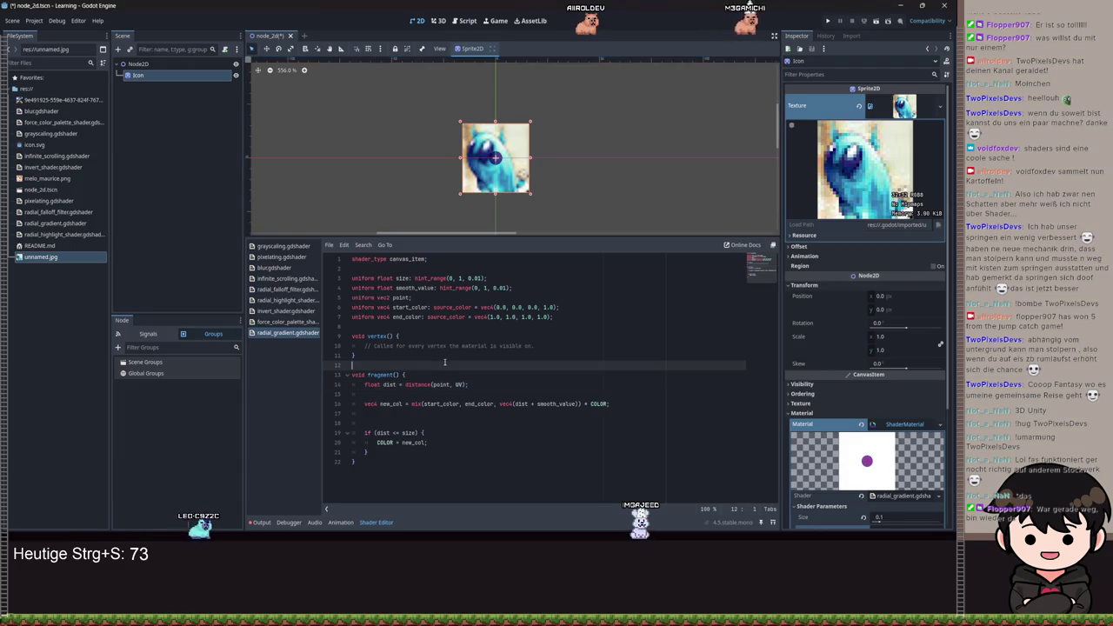
{"action": "scroll", "coordinate": [445, 169], "scroll_direction": "up", "scroll_amount": 2}
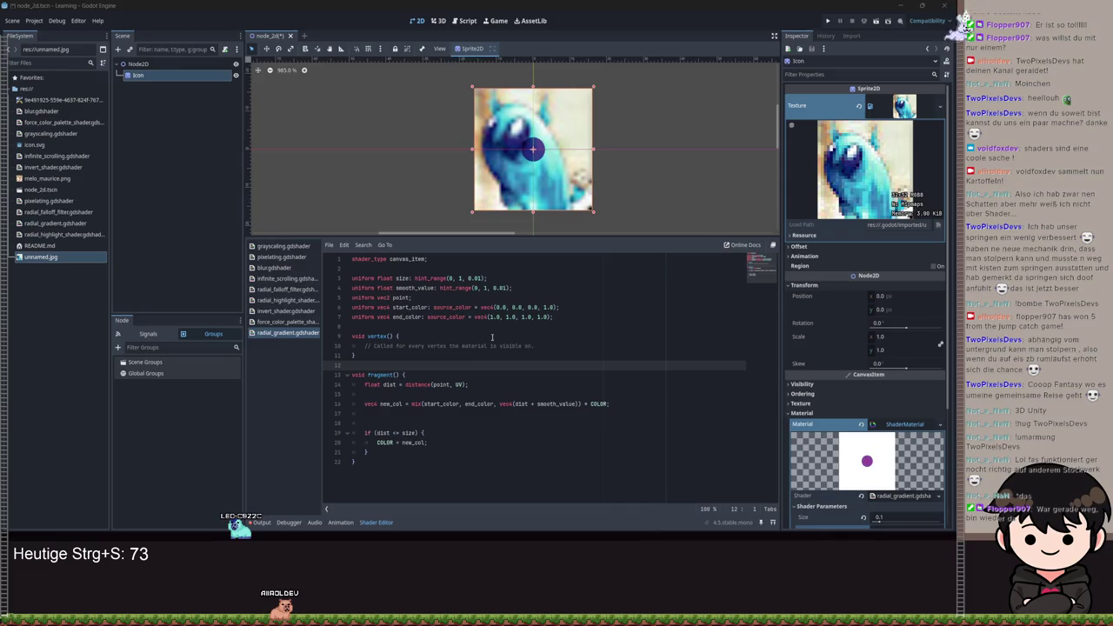
{"action": "double_click", "coordinate": [415, 403]}
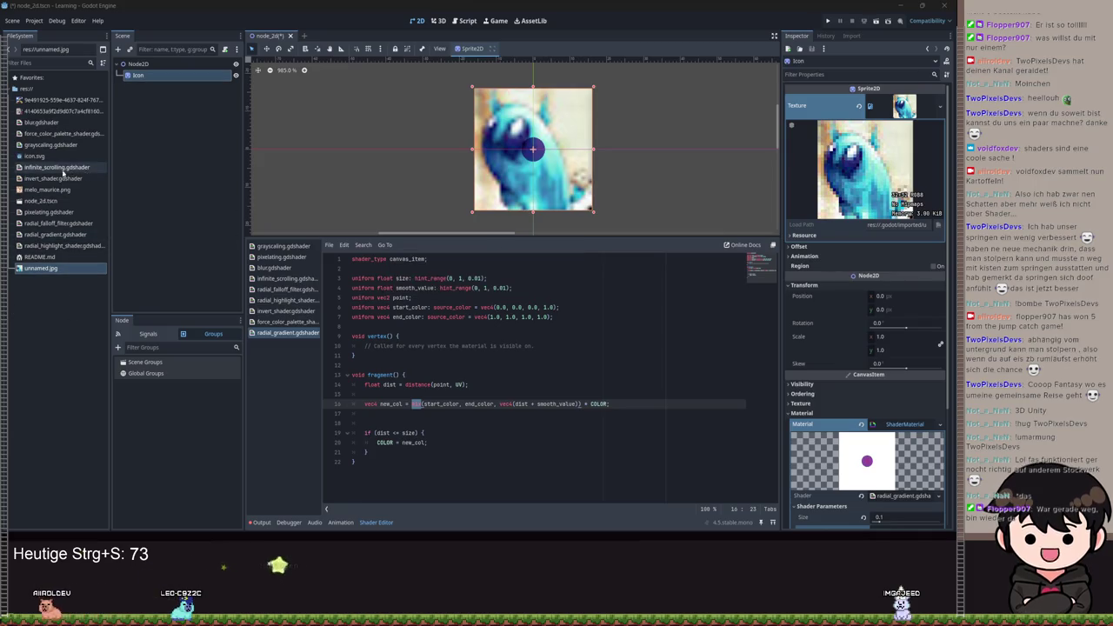
- Swap the sprite texture for the white-haired character image and save the scene
{"action": "mouse_move", "coordinate": [45, 111]}
{"action": "left_mouse_down"}
{"action": "mouse_move", "coordinate": [521, 152]}
{"action": "mouse_move", "coordinate": [557, 165]}
{"action": "left_mouse_up"}
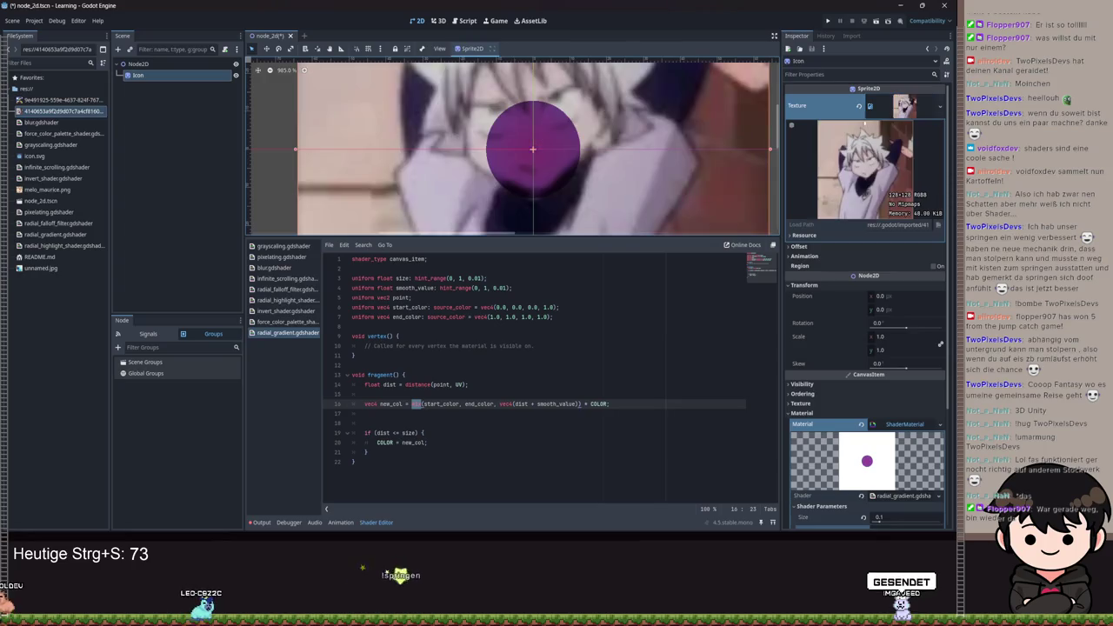
{"action": "scroll", "coordinate": [557, 165], "scroll_direction": "down", "scroll_amount": 5}
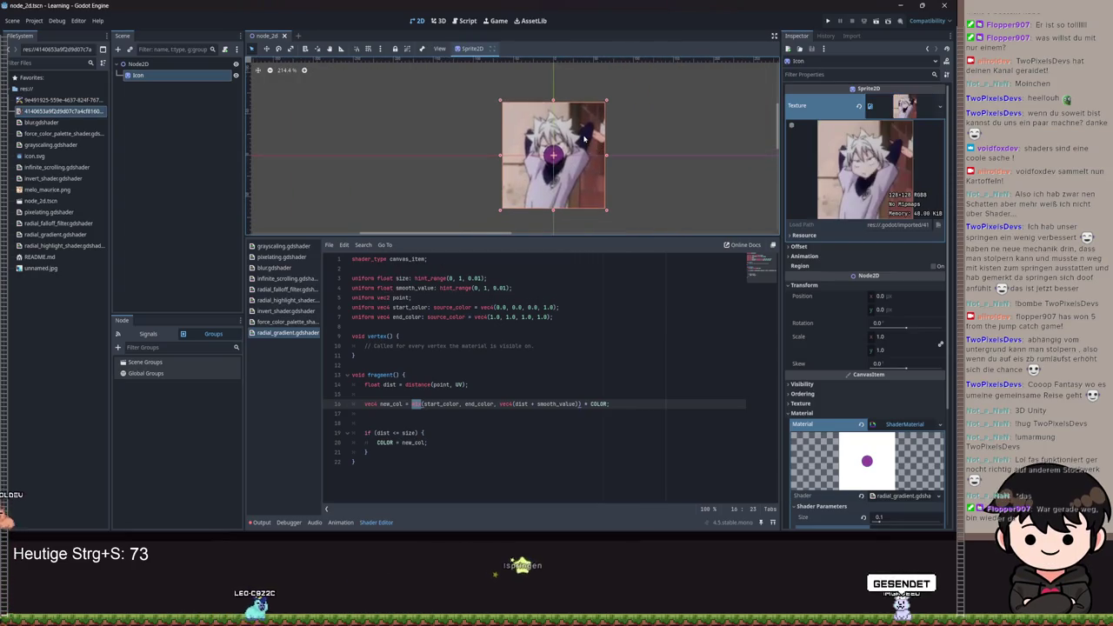
{"action": "key", "text": "ctrl+s"}
{"action": "scroll", "coordinate": [584, 138], "scroll_direction": "up", "scroll_amount": 3}
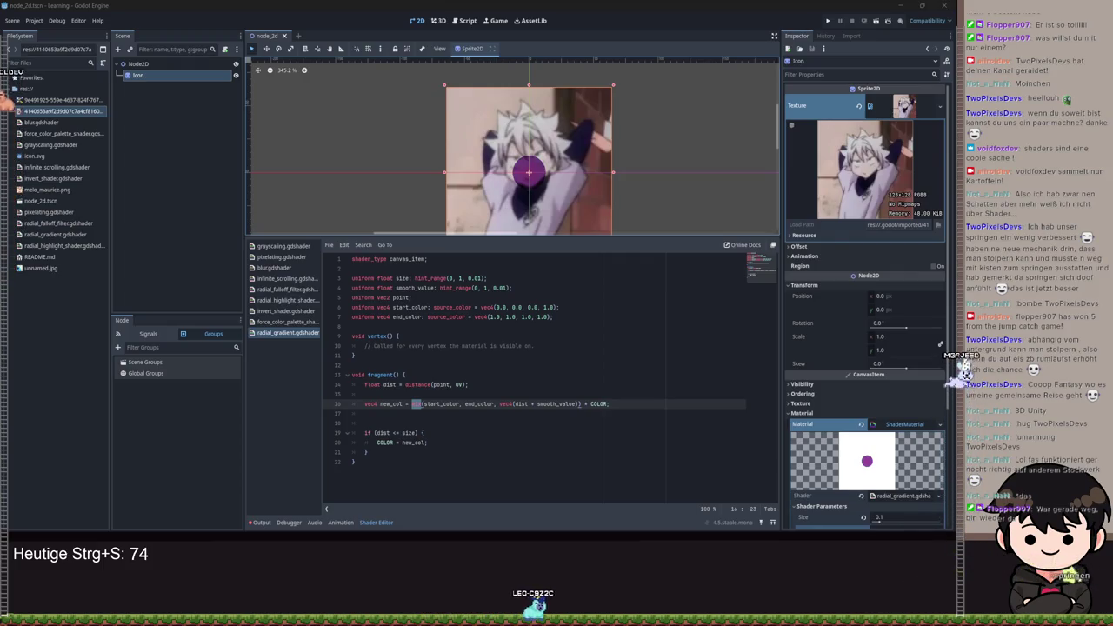
{"action": "scroll", "coordinate": [658, 174], "scroll_direction": "down", "scroll_amount": 4}
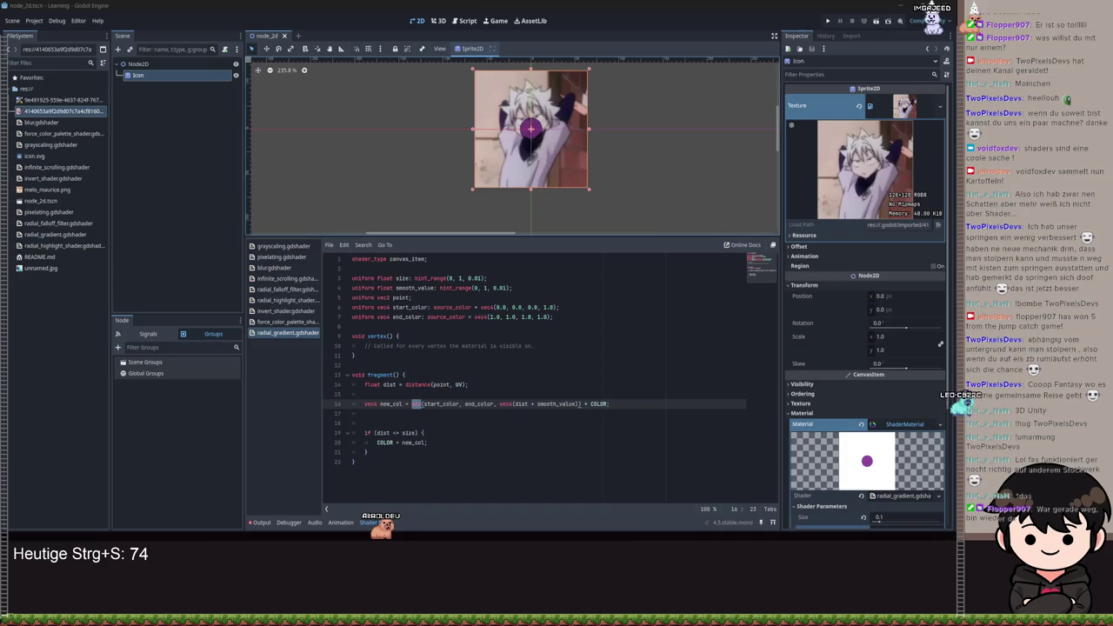
{"action": "left_click", "coordinate": [469, 404]}
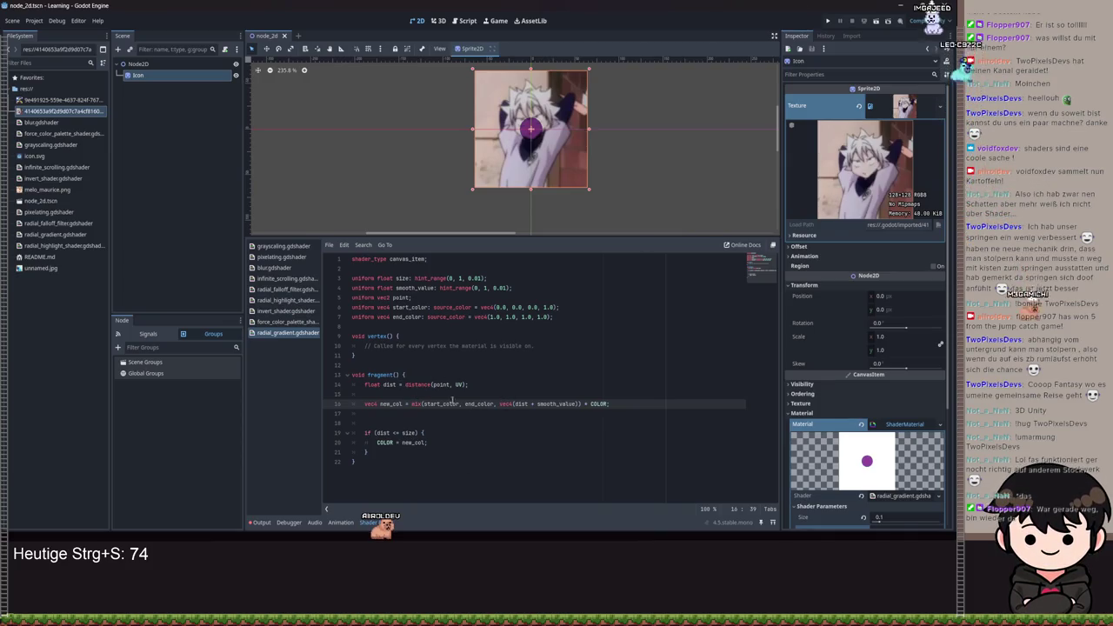
- Begin a second declaration on line 17: 'vec4 new_col = sm' toward smoothstep
{"action": "left_click", "coordinate": [431, 415]}
{"action": "type", "text": "vec4 new_col ="}
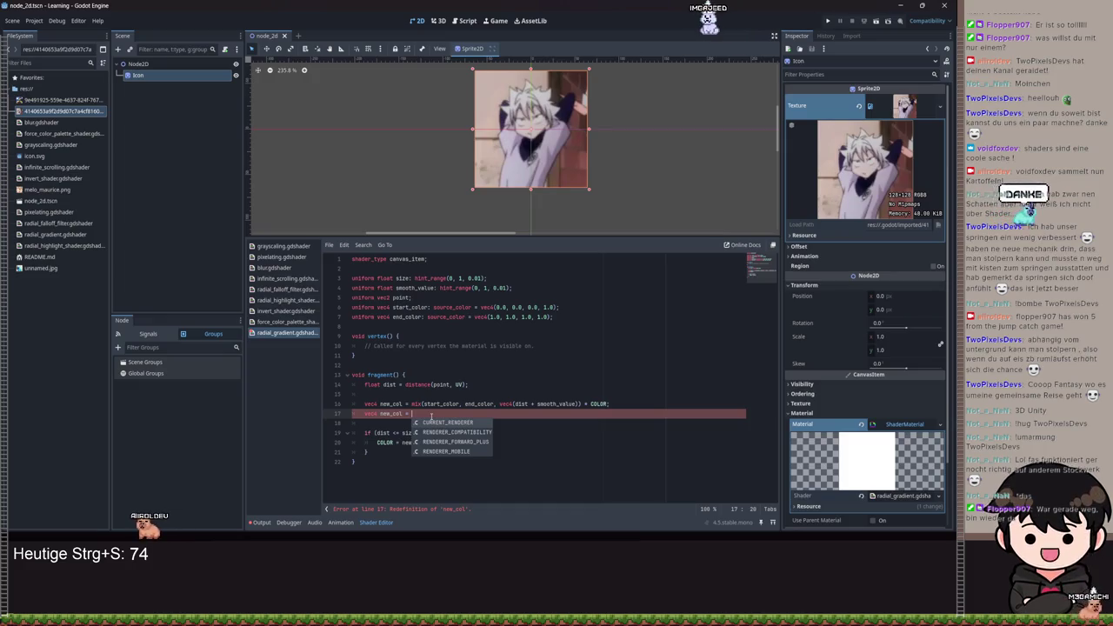
{"action": "type", "text": "smoothste"}
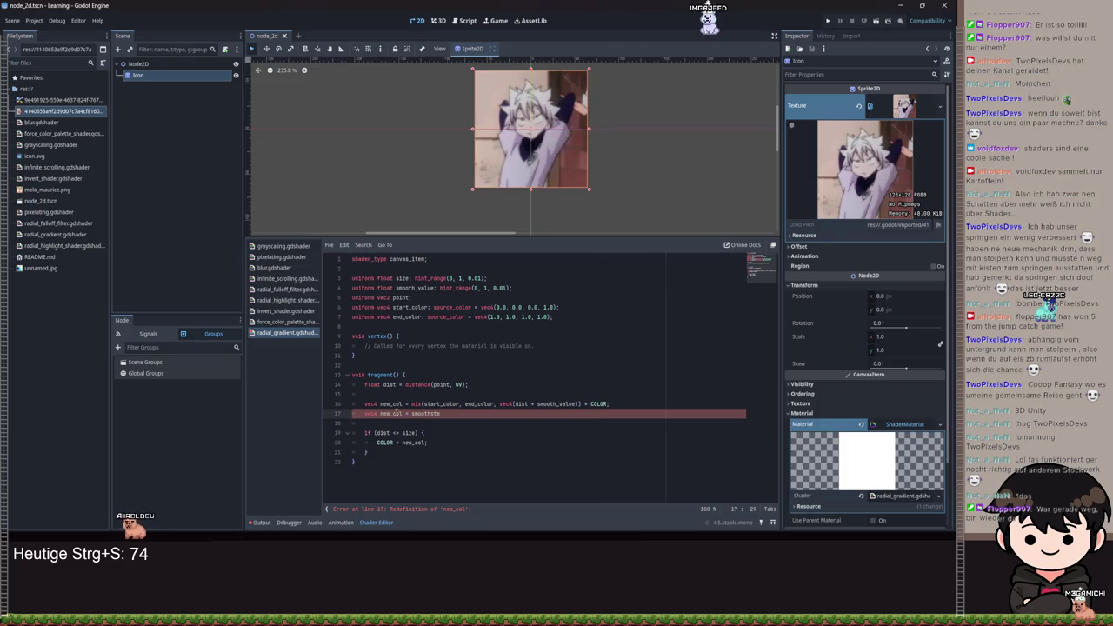
{"action": "left_click", "coordinate": [361, 403]}
- Fill in smoothstep's arguments on line 17: start_color, end_color, vec4(dist)
{"action": "left_click", "coordinate": [473, 417]}
{"action": "key", "text": "Return"}
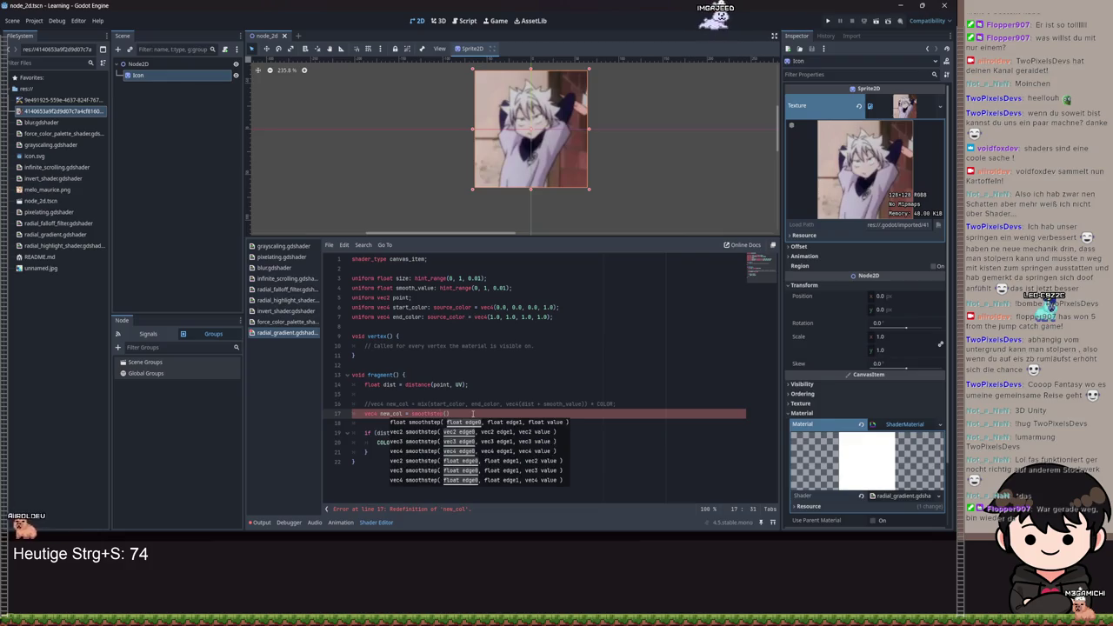
{"action": "type", "text": "start_color, en"}
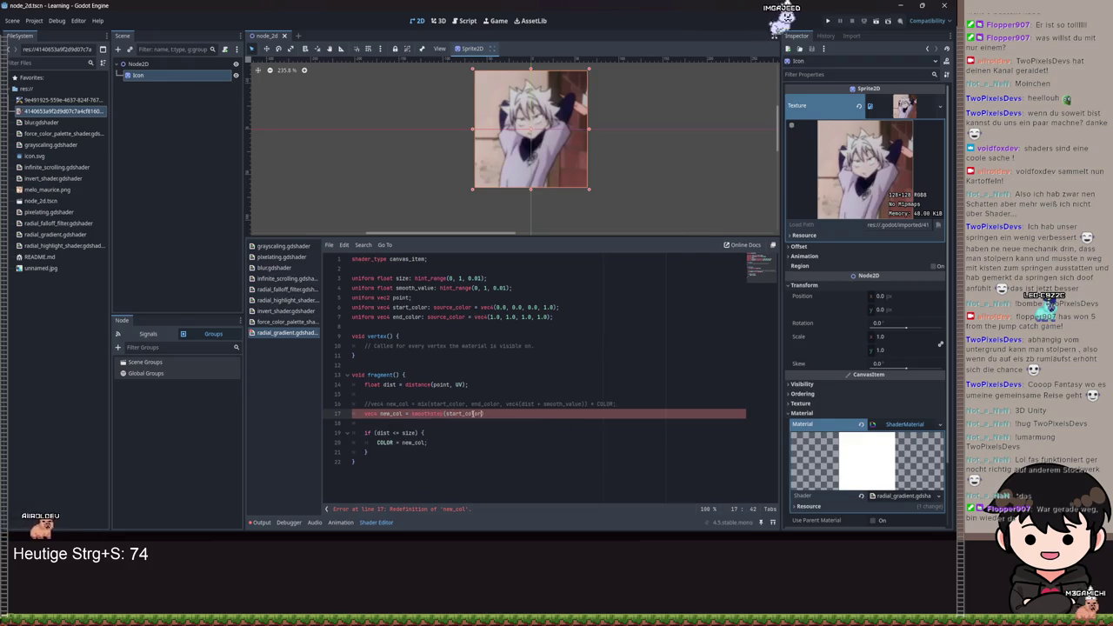
{"action": "type", "text": "d"}
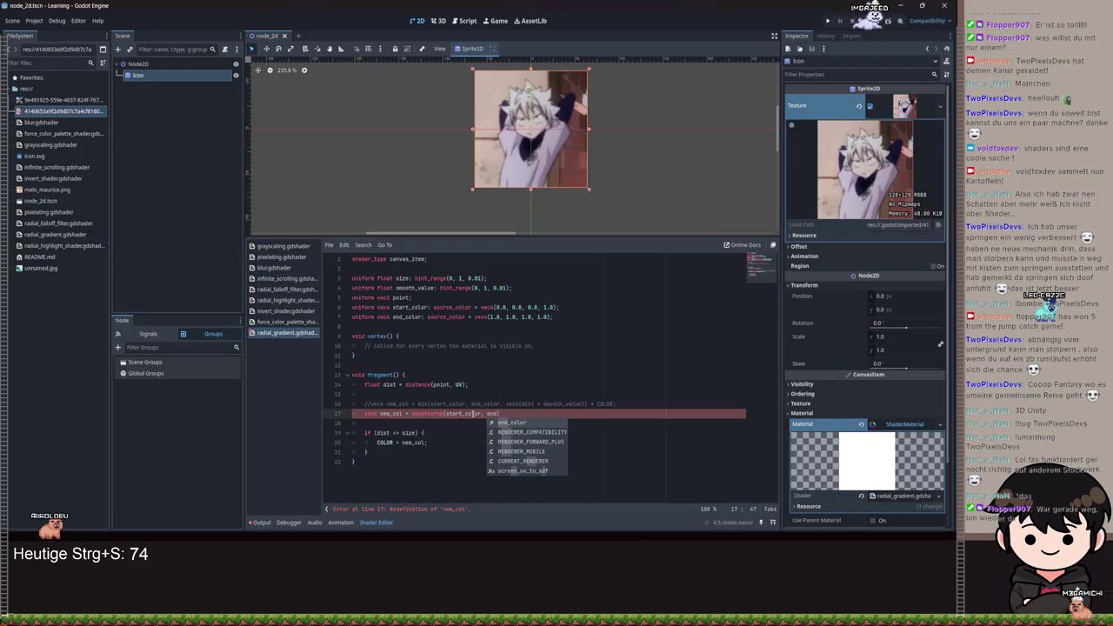
{"action": "key", "text": "Return"}
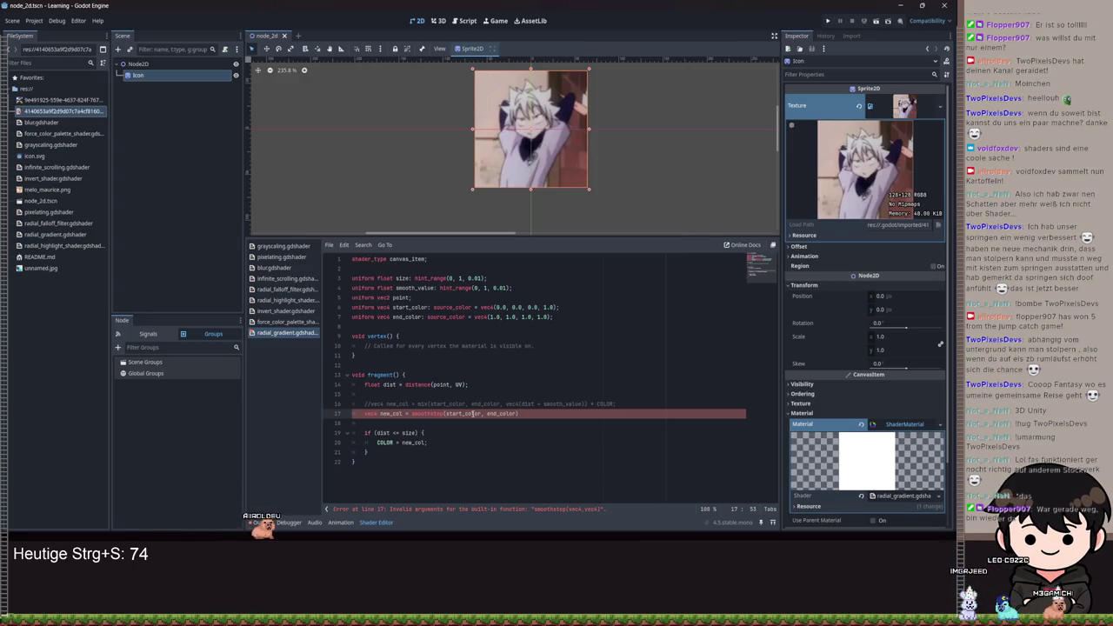
{"action": "type", "text": ","}
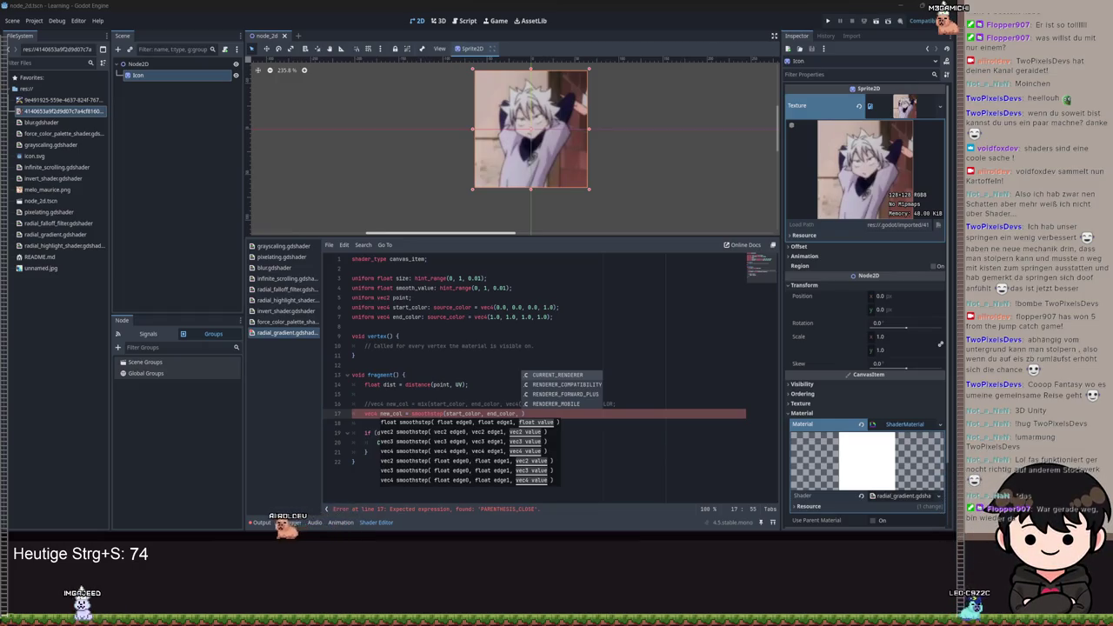
{"action": "key", "text": "Escape"}
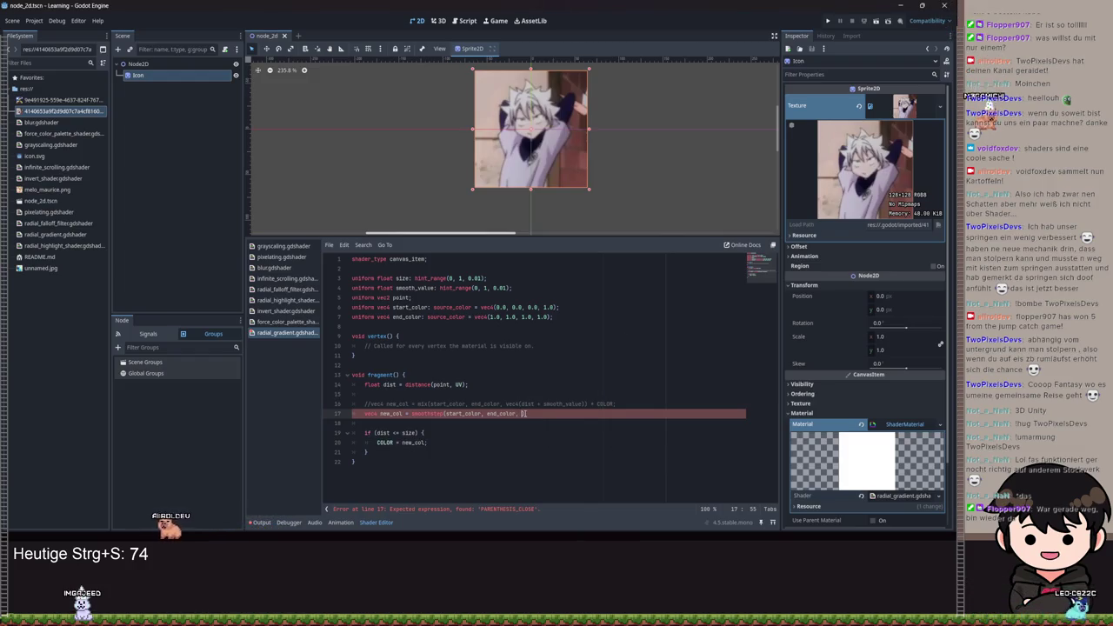
{"action": "type", "text": "vec4(dist"}
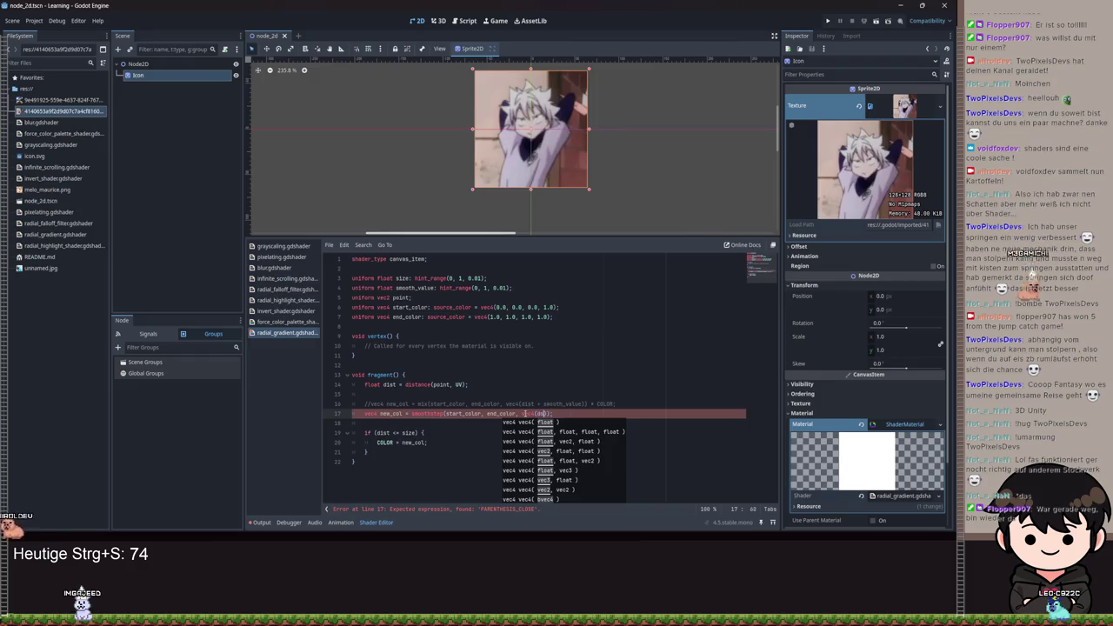
- Correct the dist argument, save to recompile, then highlight start_color and the if line
{"action": "key", "text": "BackSpace"}
{"action": "key", "text": "BackSpace"}
{"action": "key", "text": "BackSpace"}
{"action": "key", "text": "Escape"}
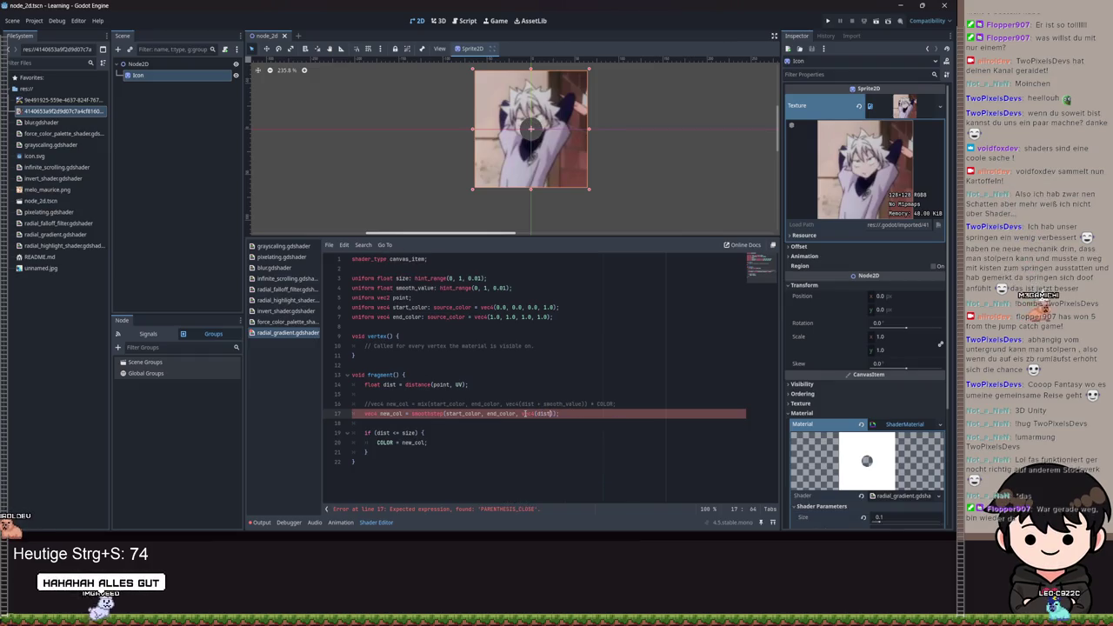
{"action": "key", "text": "ctrl+s"}
{"action": "double_click", "coordinate": [464, 414]}
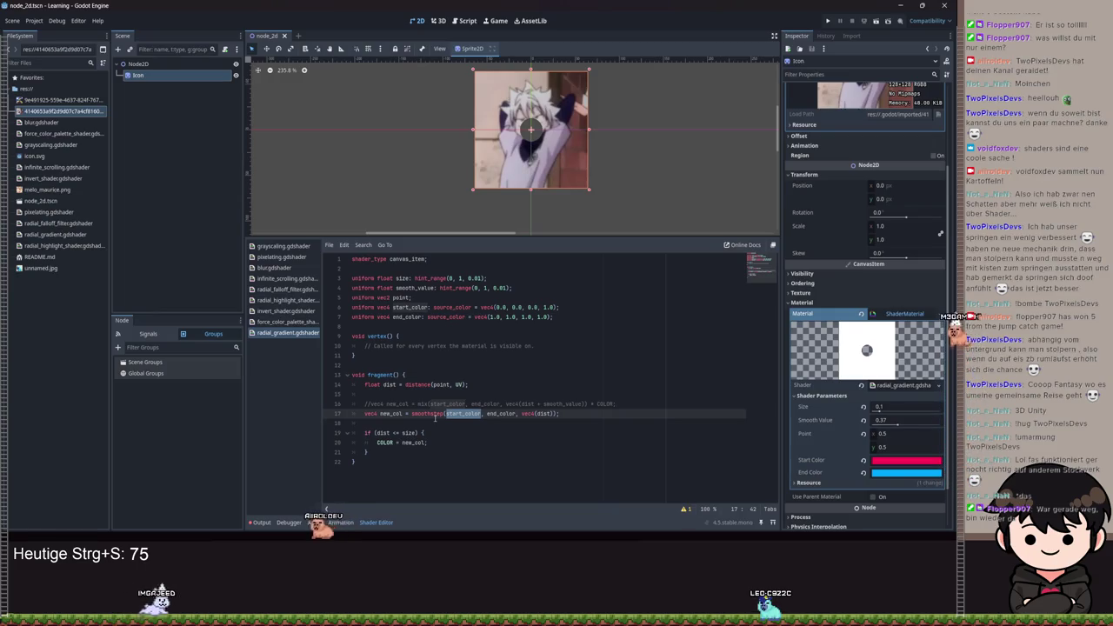
{"action": "left_click_drag", "start_coordinate": [424, 432], "coordinate": [345, 431]}
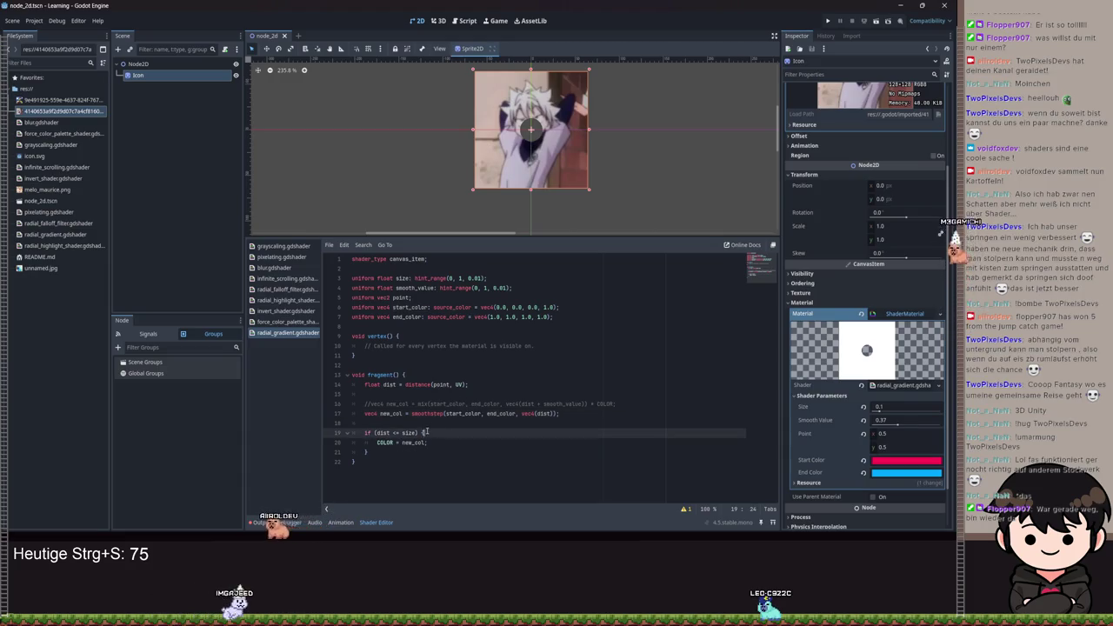
{"action": "key", "text": "ctrl+shift+k"}
{"action": "key", "text": "shift+Tab"}
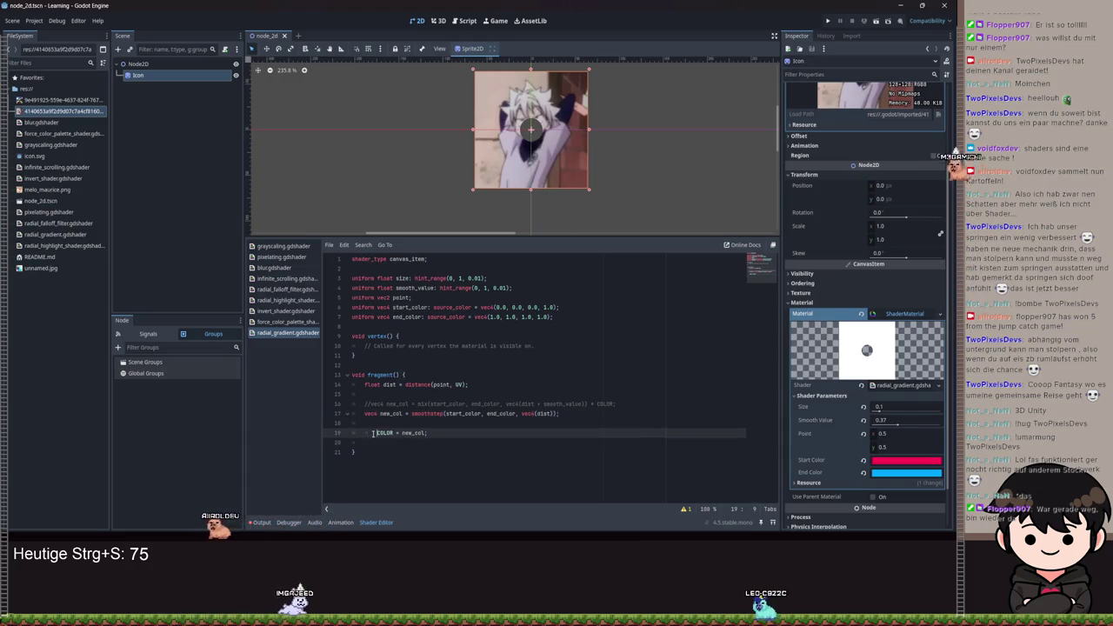
{"action": "key", "text": "Tab"}
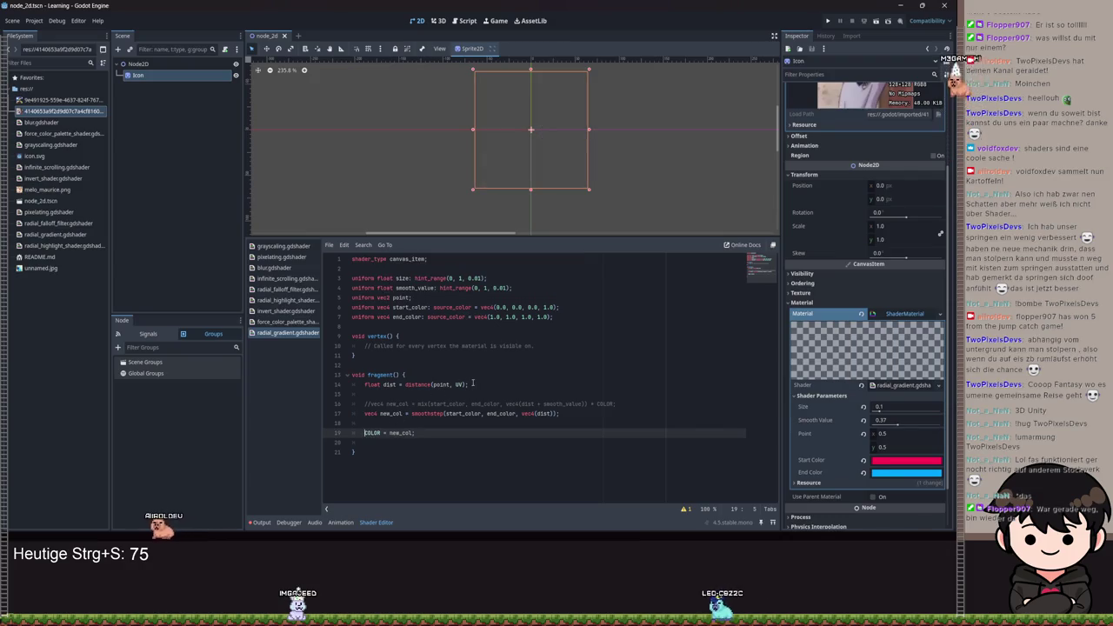
{"action": "key", "text": "ctrl+z"}
{"action": "key", "text": "ctrl+z"}
{"action": "key", "text": "ctrl+z"}
{"action": "key", "text": "ctrl+s"}
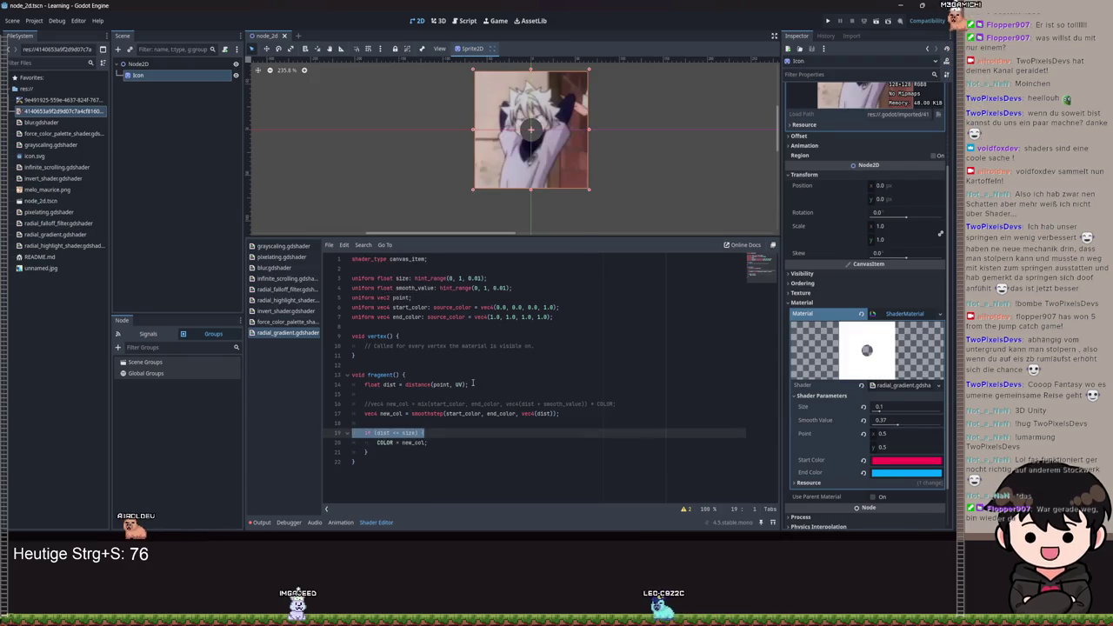
{"action": "key", "text": "ctrl+s"}
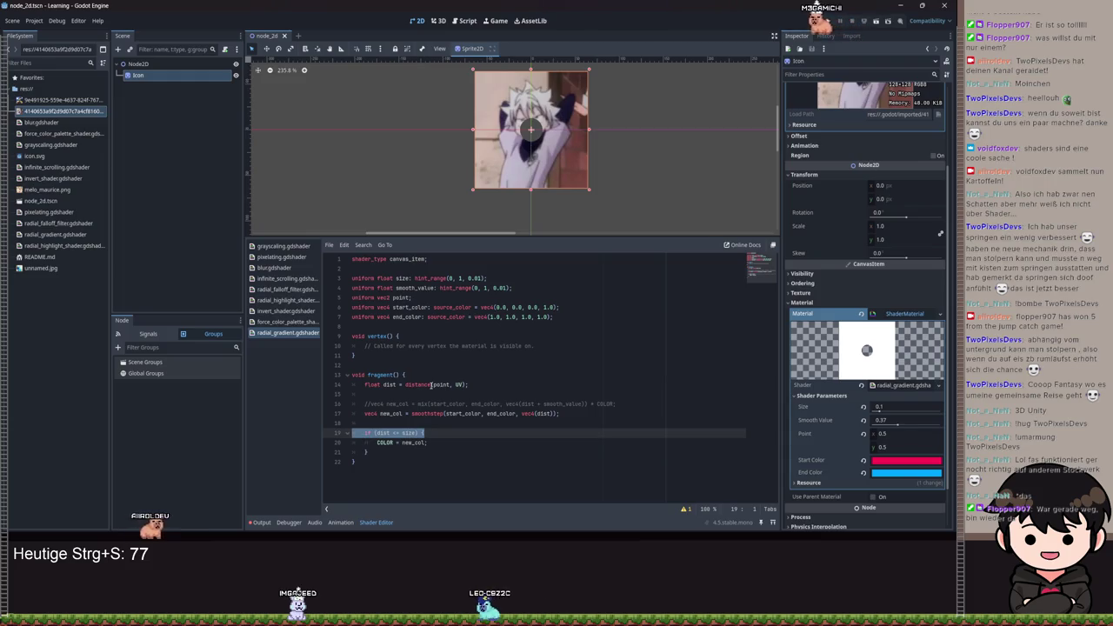
{"action": "left_click", "coordinate": [373, 450]}
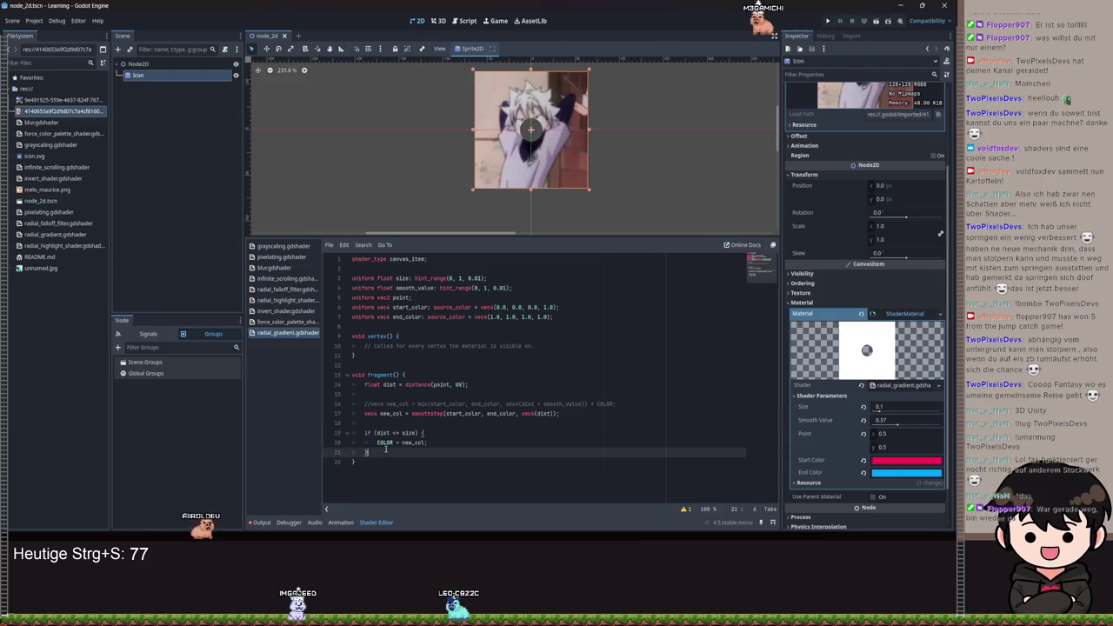
{"action": "key", "text": "BackSpace"}
{"action": "key", "text": "Up"}
{"action": "key", "text": "ctrl+shift+k"}
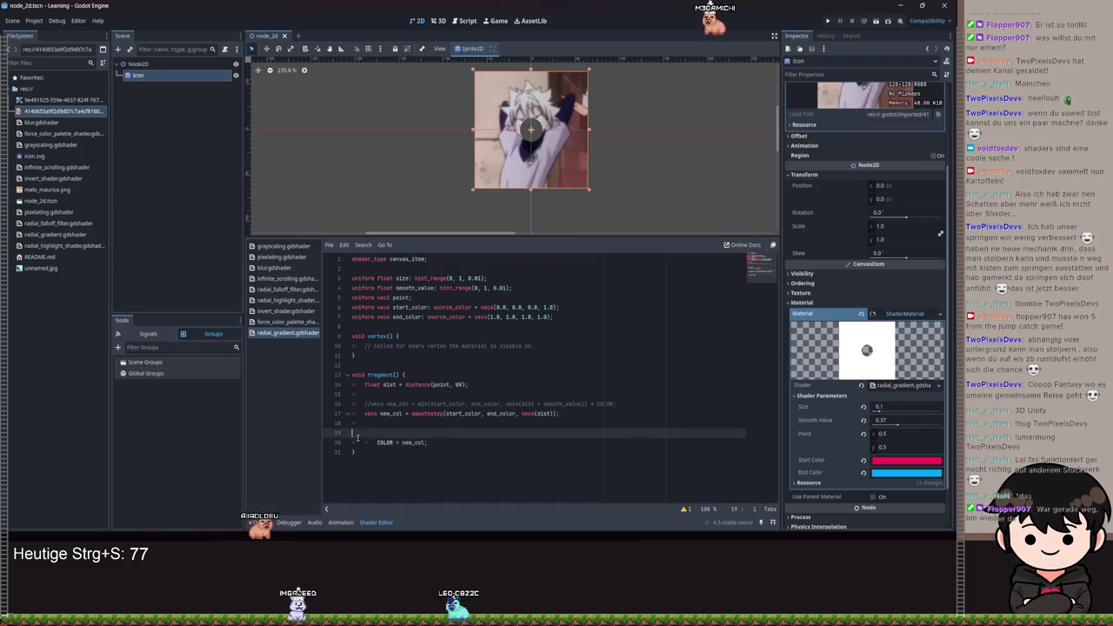
{"action": "key", "text": "shift+Tab"}
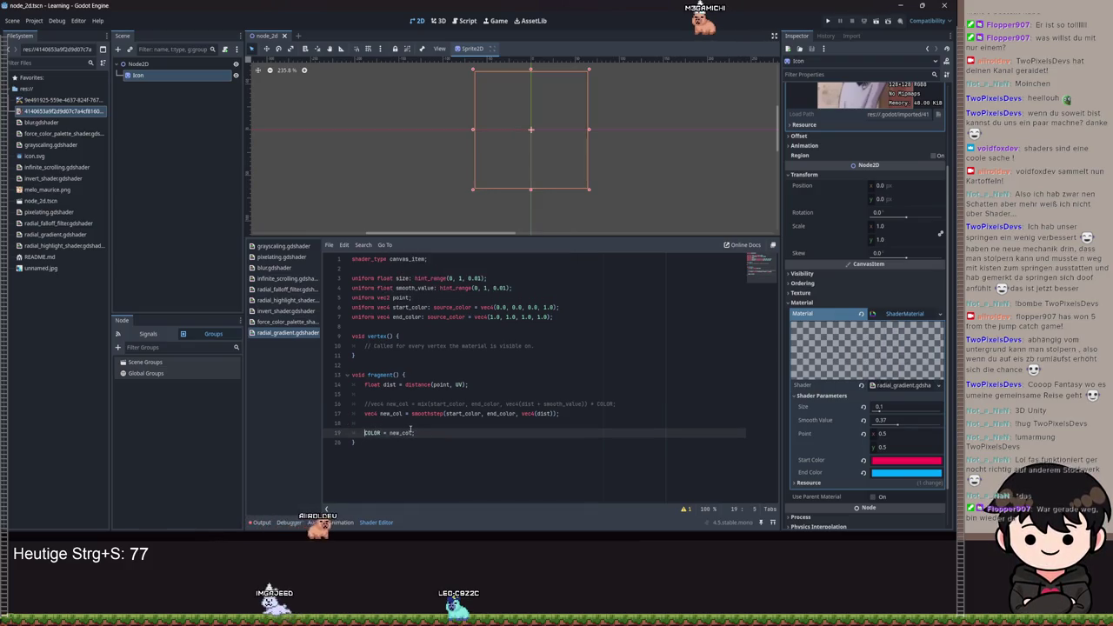
- Invert line 17 to new_col = 1.0 - smoothstep(...) and fix the smoothstep spelling
{"action": "left_click", "coordinate": [409, 413]}
{"action": "type", "text": "1.0 "}
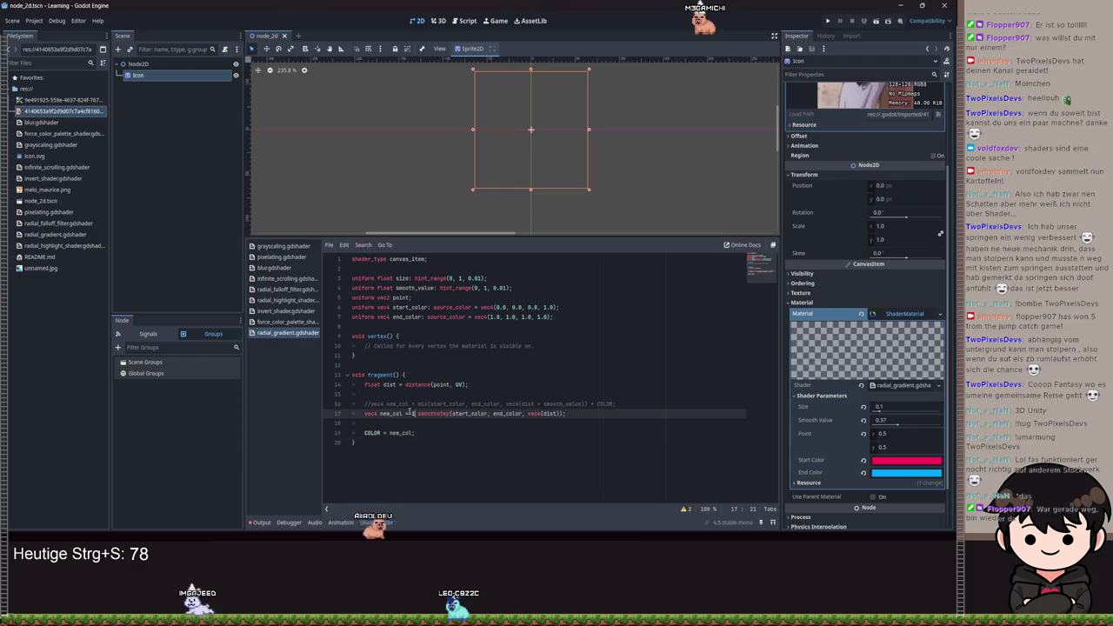
{"action": "type", "text": "-"}
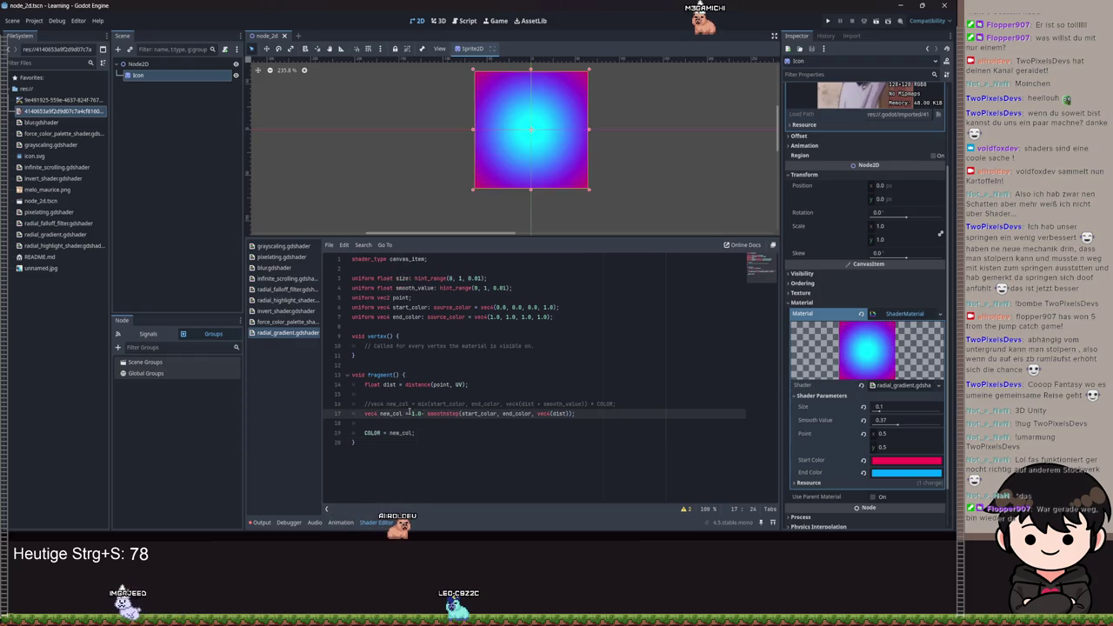
{"action": "key", "text": "ctrl+s"}
{"action": "left_click", "coordinate": [460, 414]}
{"action": "type", "text": "p"}
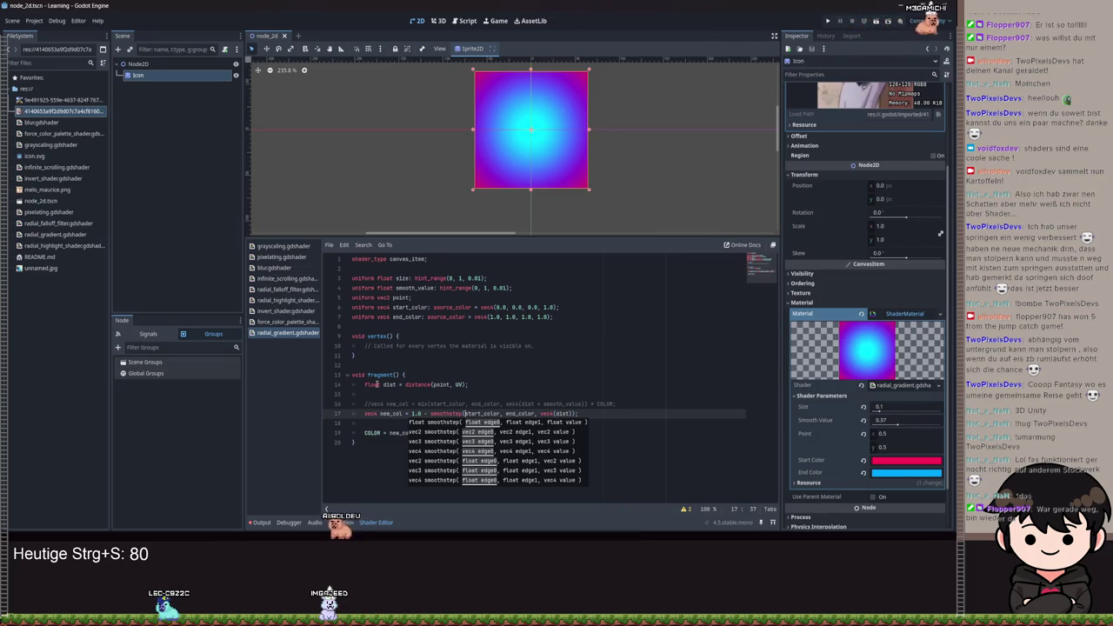
- Nudge Point x, set Size to 0.2 and raise Smooth Value to 0.29
{"action": "left_click_drag", "start_coordinate": [904, 433], "coordinate": [904, 433]}
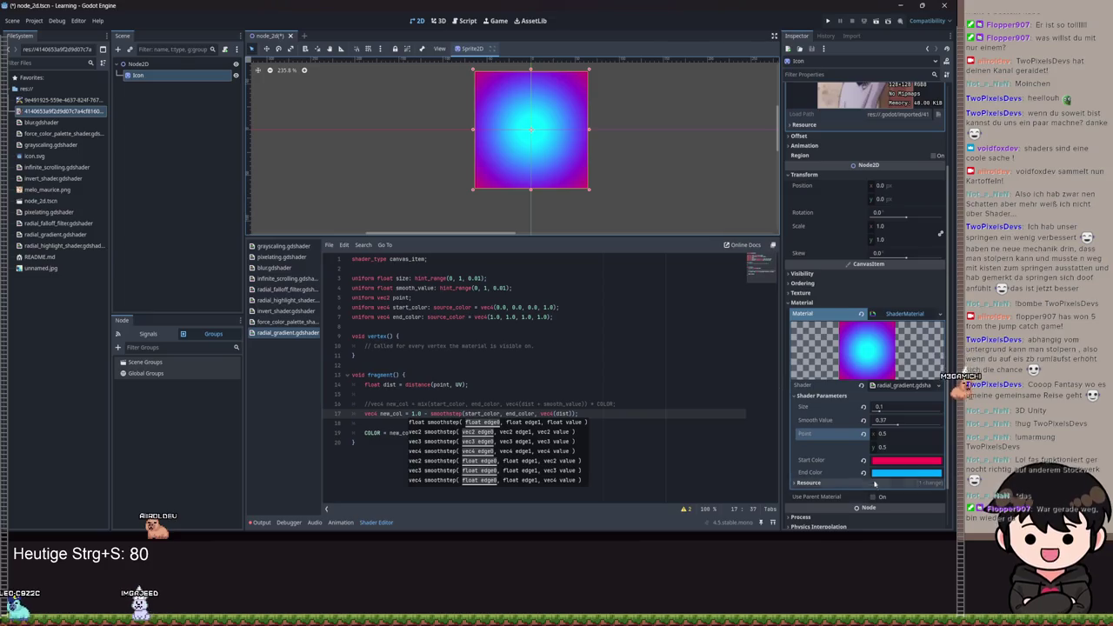
{"action": "left_click_drag", "start_coordinate": [879, 409], "coordinate": [906, 407]}
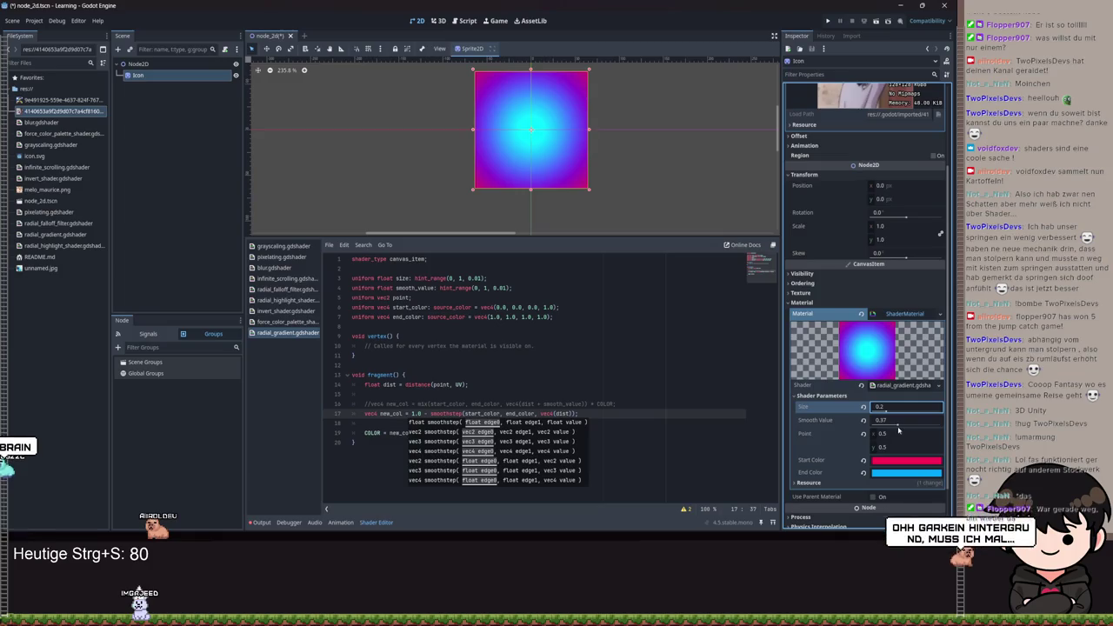
{"action": "left_click", "coordinate": [883, 420]}
{"action": "type", "text": "0.15"}
{"action": "left_click_drag", "start_coordinate": [883, 421], "coordinate": [892, 419]}
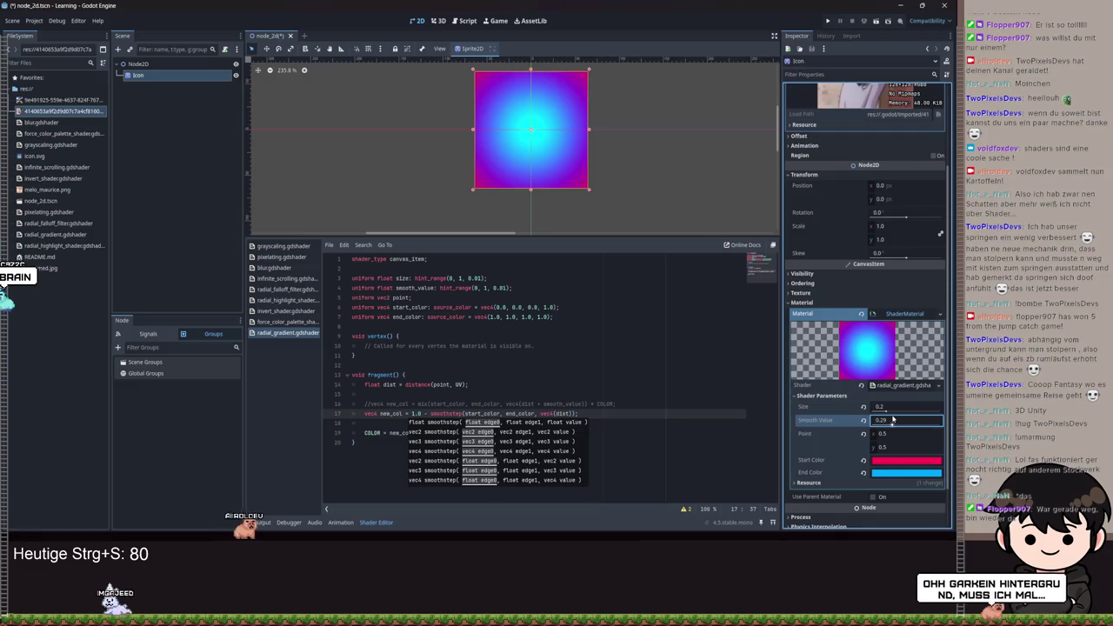
{"action": "mouse_move", "coordinate": [892, 419]}
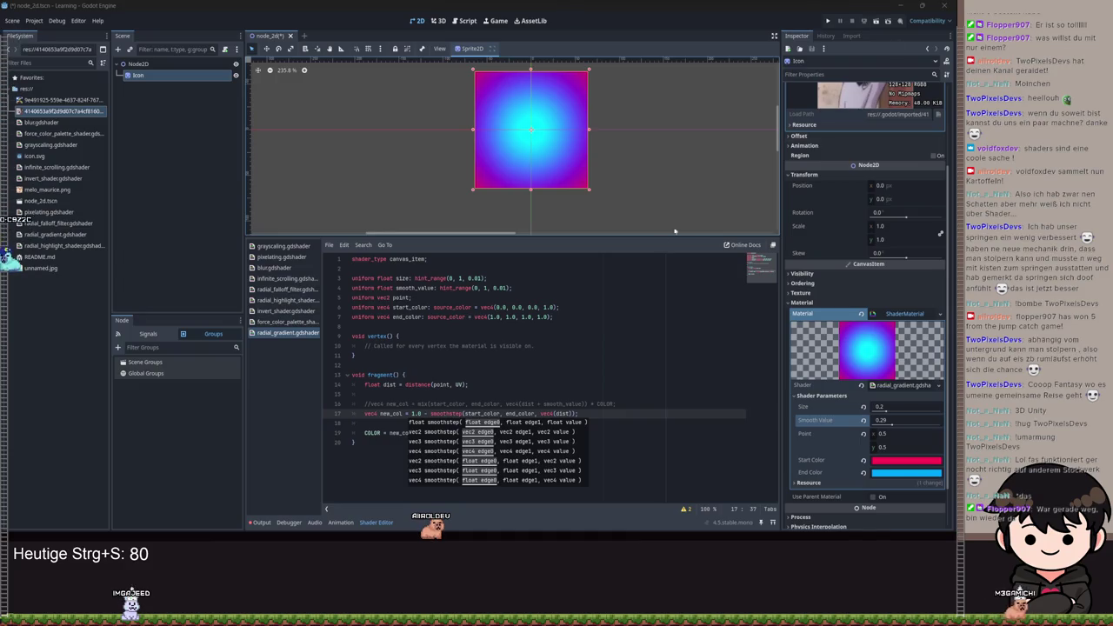
{"action": "left_click", "coordinate": [480, 404]}
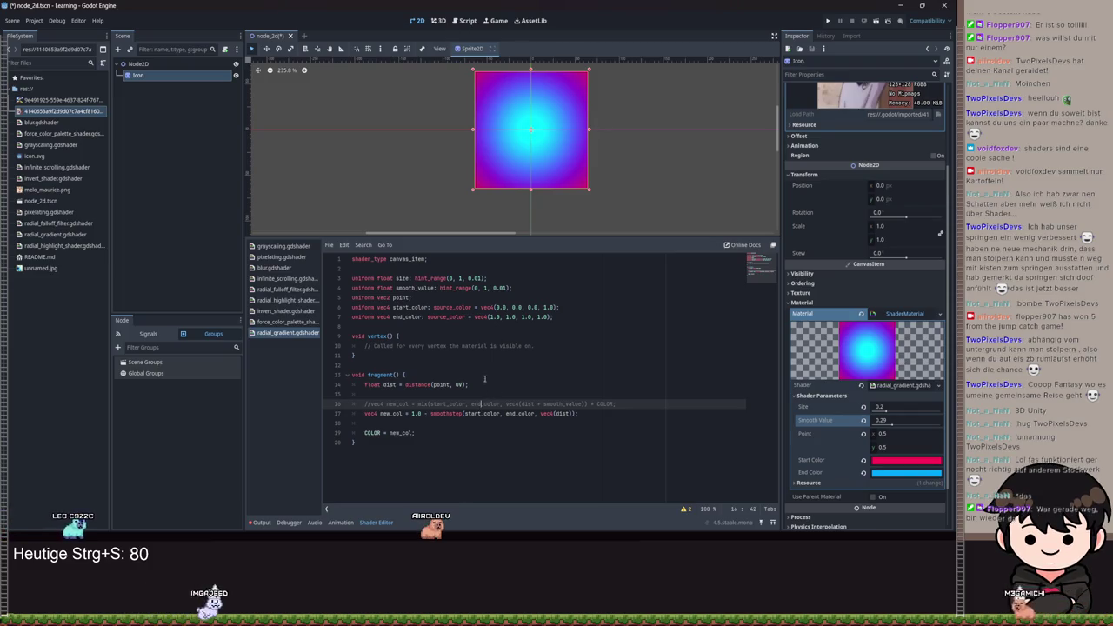
{"action": "scroll", "coordinate": [529, 166], "scroll_direction": "up", "scroll_amount": 7}
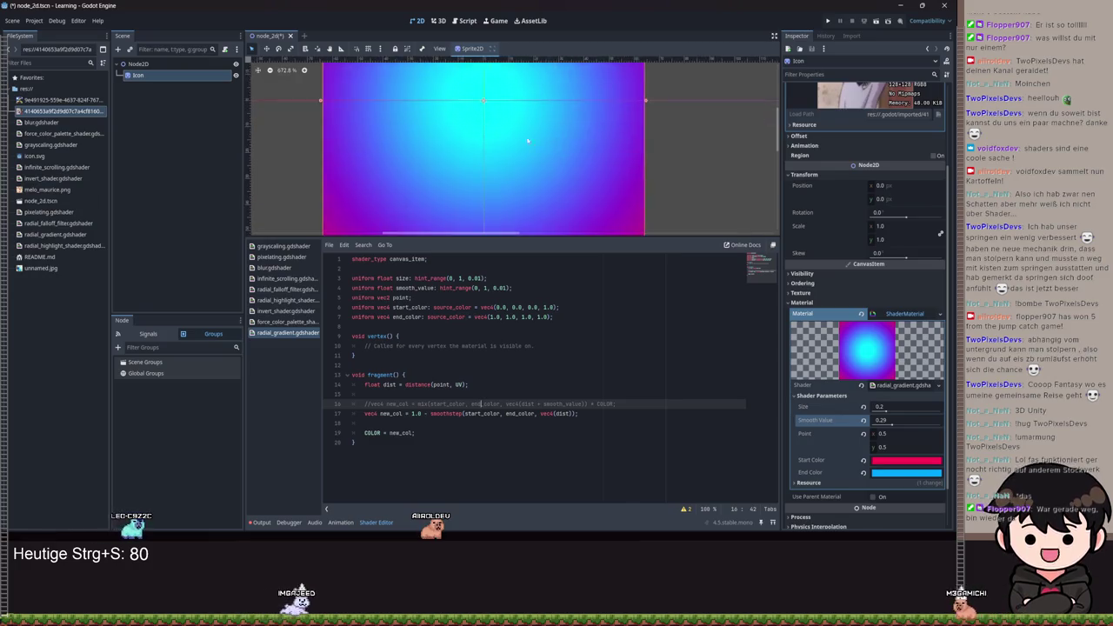
{"action": "scroll", "coordinate": [529, 166], "scroll_direction": "down", "scroll_amount": 6}
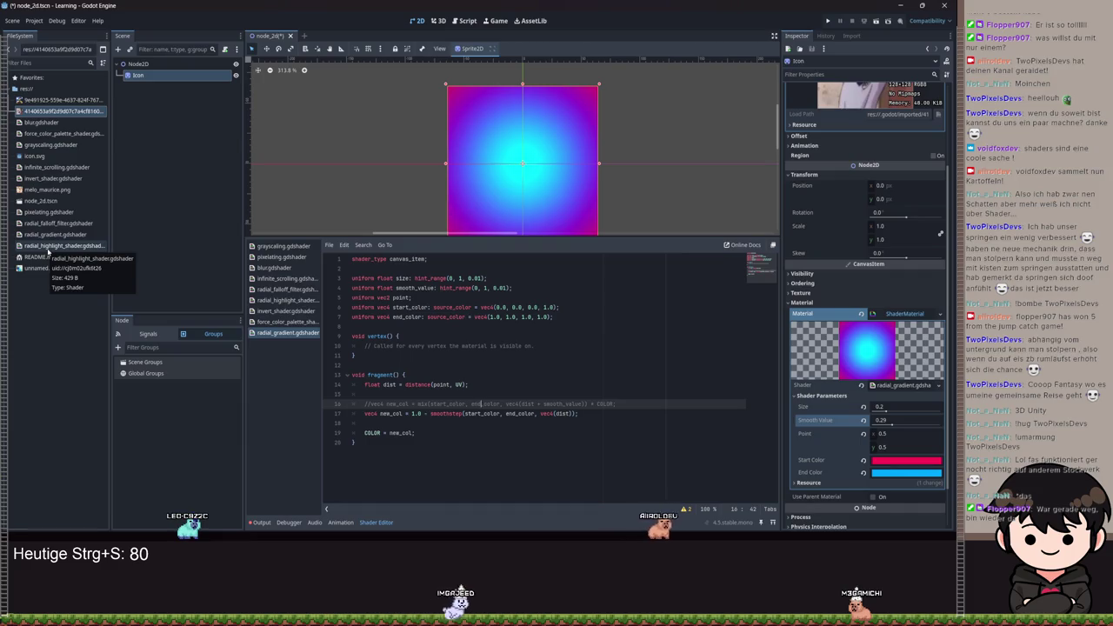
- Open radial_highlight_shader.gdshader and look over the 1.0 - smoothstep expression on line 18
{"action": "left_click", "coordinate": [47, 247]}
{"action": "double_click", "coordinate": [48, 248]}
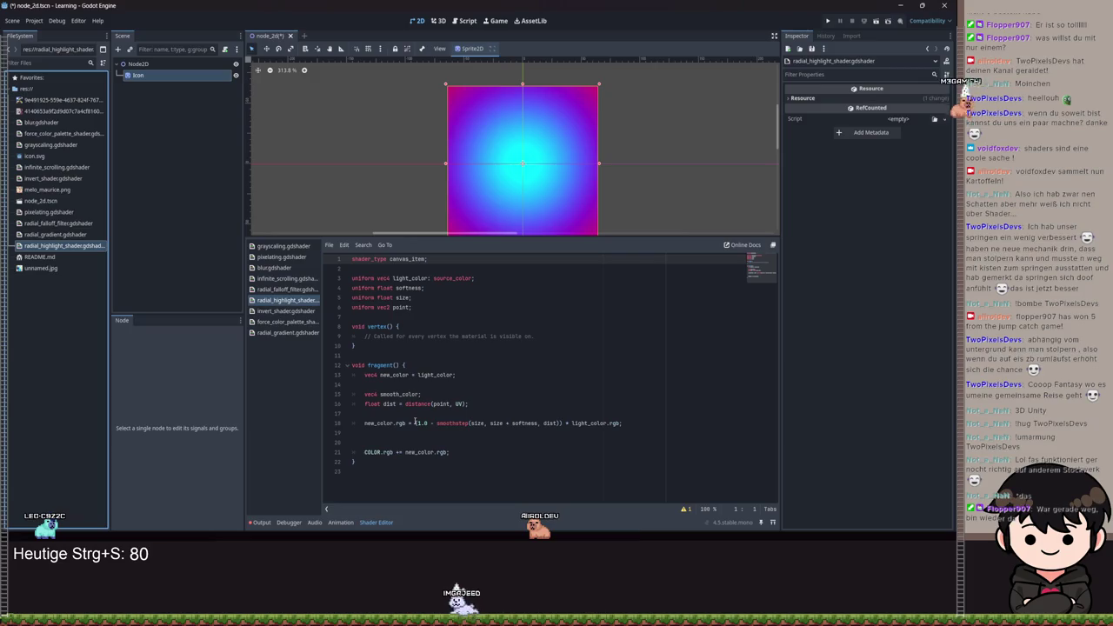
{"action": "double_click", "coordinate": [399, 394]}
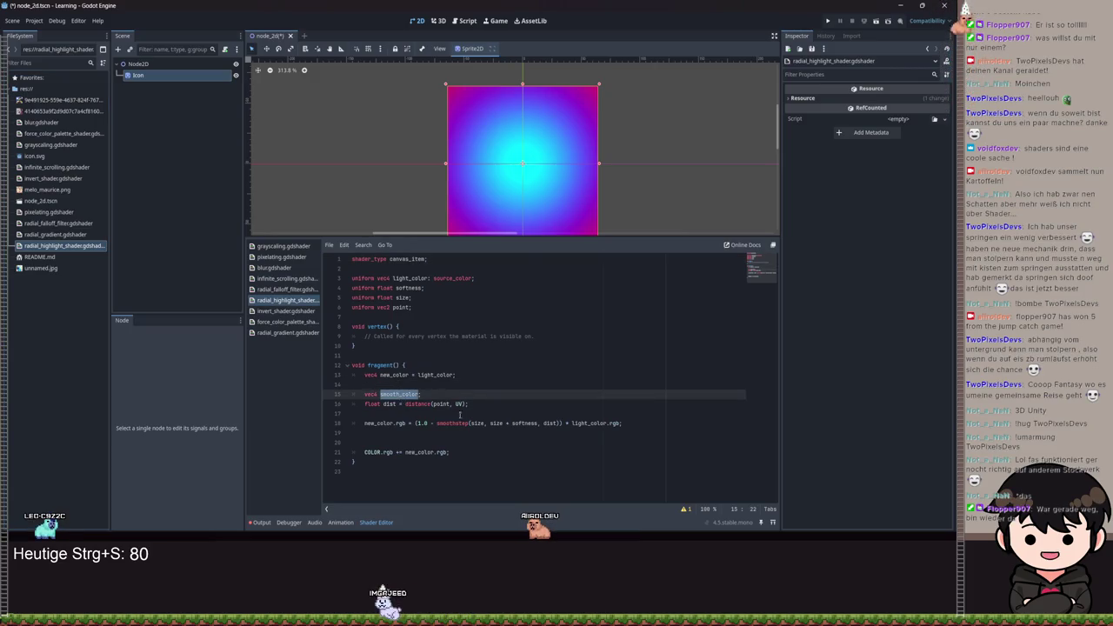
{"action": "left_click", "coordinate": [519, 423]}
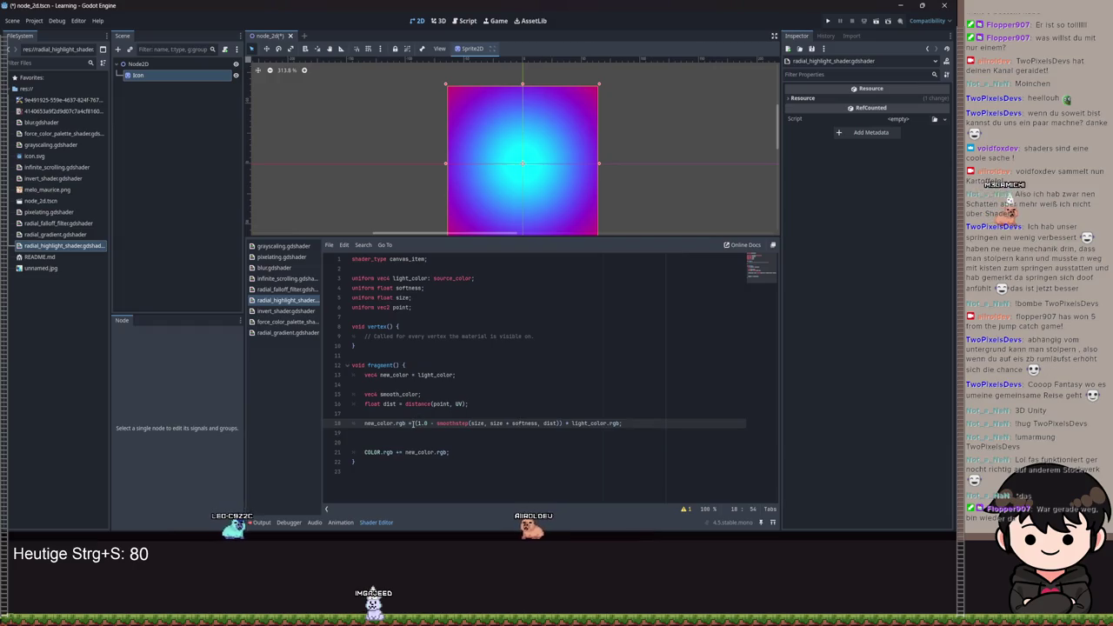
{"action": "left_click_drag", "start_coordinate": [414, 423], "coordinate": [428, 423]}
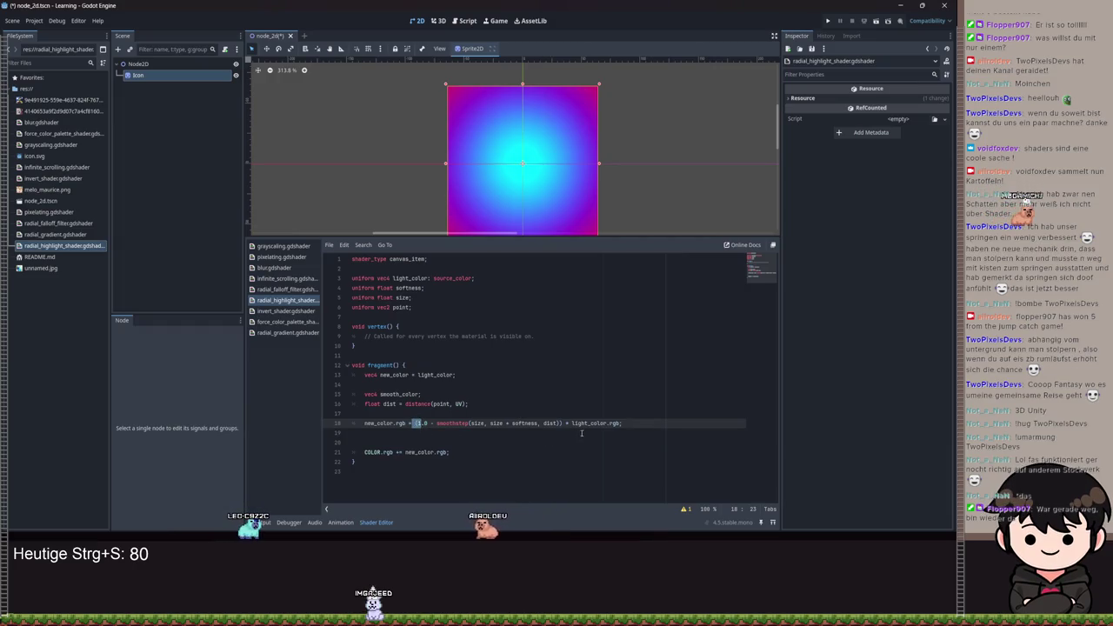
{"action": "left_click", "coordinate": [615, 423]}
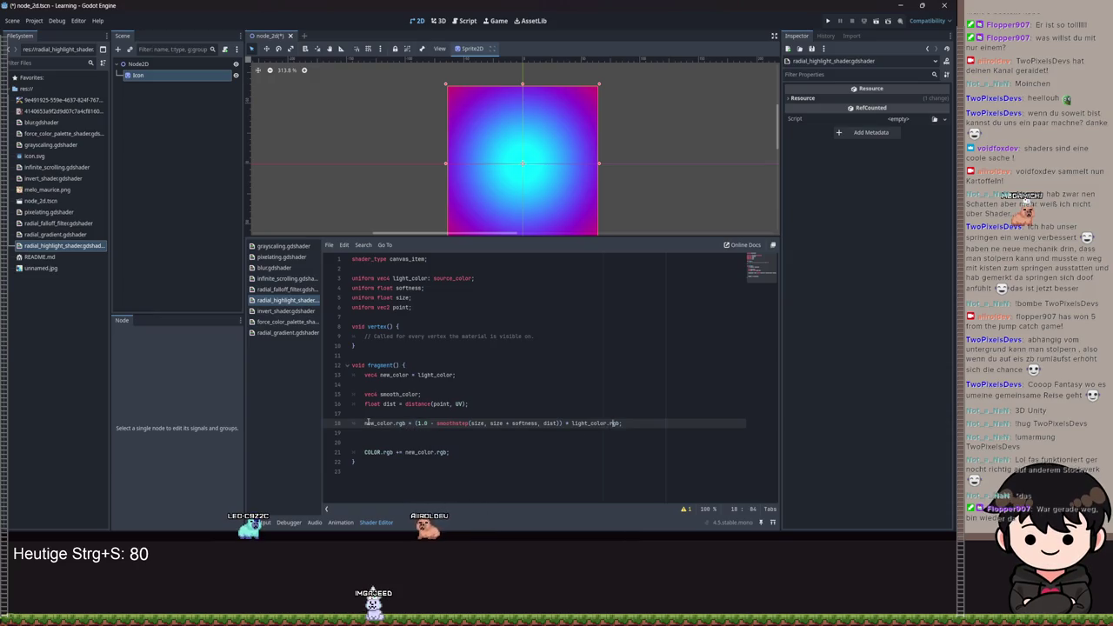
- Examine light_color and the smoothstep arguments size, size + softness and dist
{"action": "double_click", "coordinate": [435, 375]}
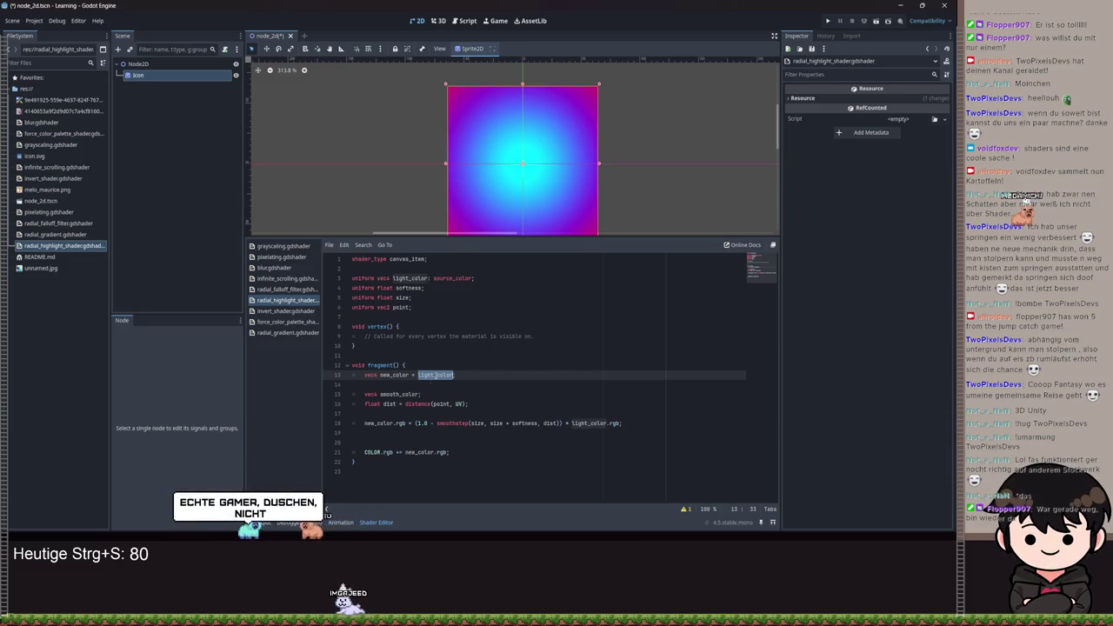
{"action": "left_click", "coordinate": [414, 423]}
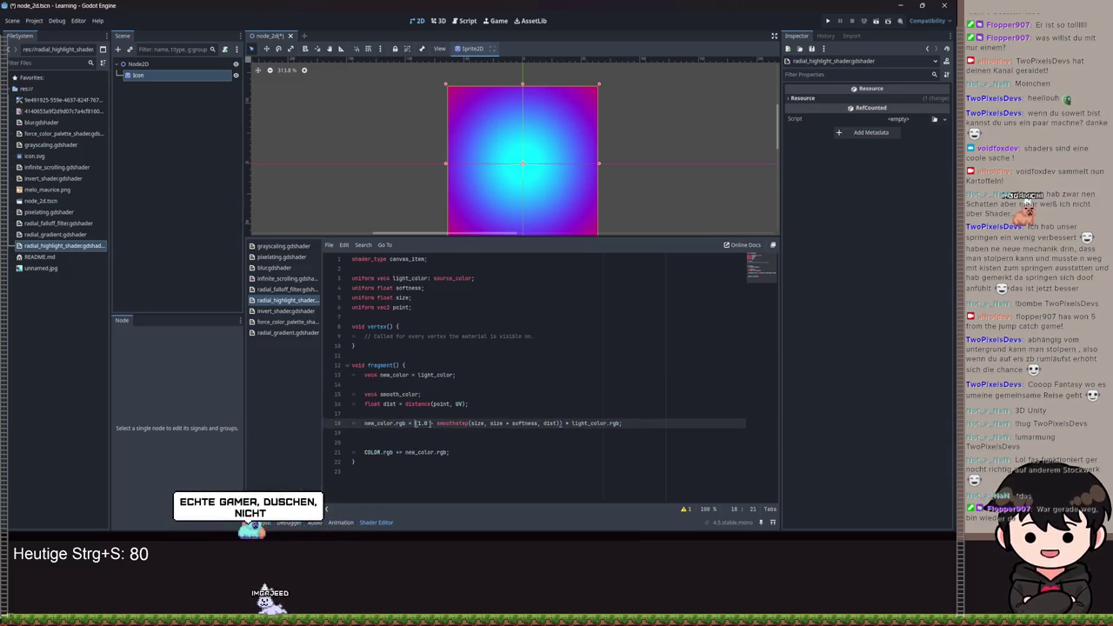
{"action": "double_click", "coordinate": [477, 424]}
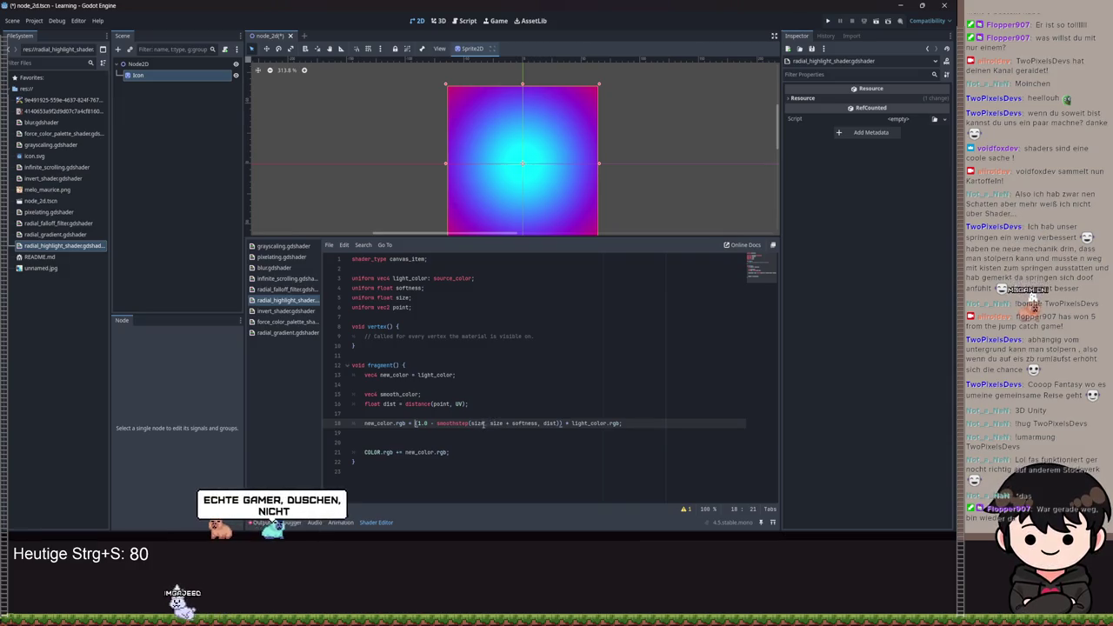
{"action": "left_click", "coordinate": [494, 424]}
{"action": "double_click", "coordinate": [521, 423]}
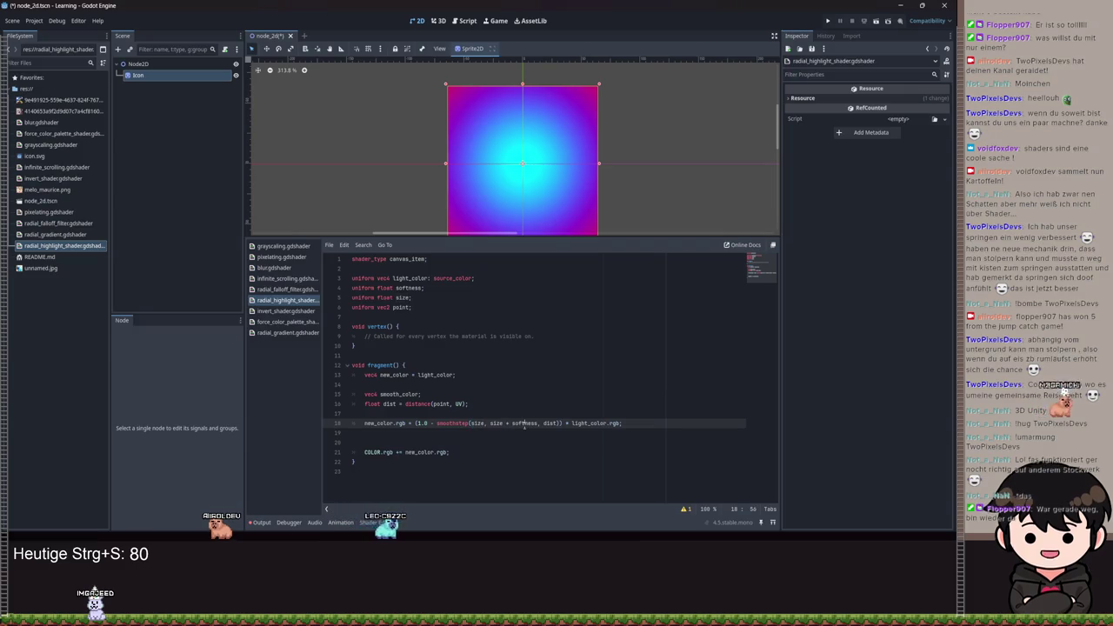
{"action": "left_click", "coordinate": [509, 424]}
{"action": "left_click", "coordinate": [550, 423]}
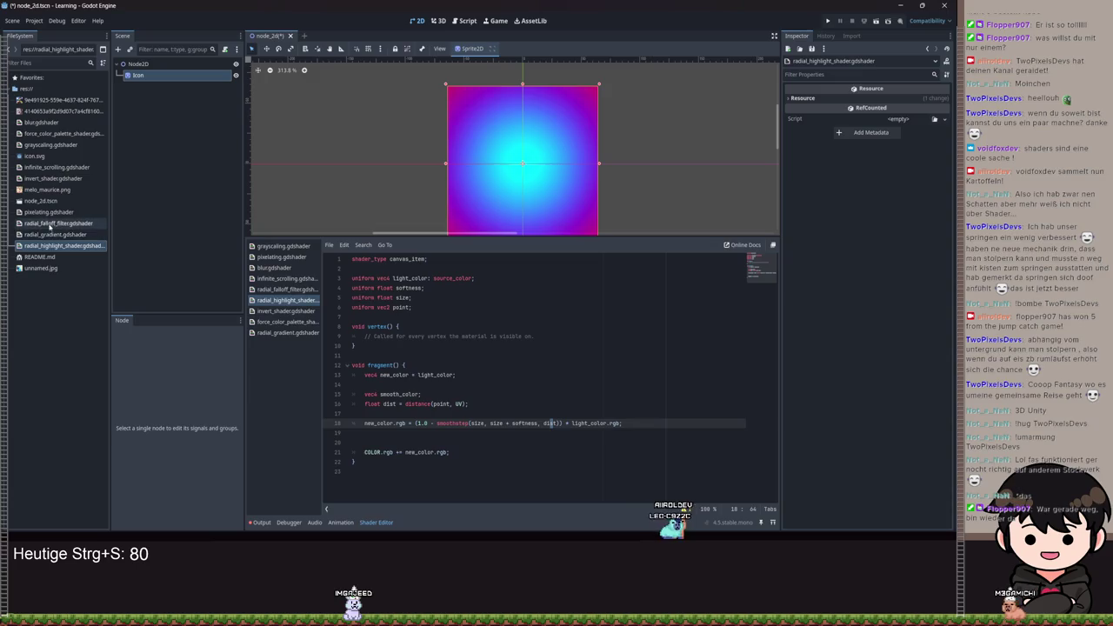
- Open radial_gradient.gdshader and declare vec4 new_color = start_color; at the top of fragment()
{"action": "double_click", "coordinate": [52, 234]}
{"action": "left_click", "coordinate": [439, 375]}
{"action": "key", "text": "Return"}
{"action": "type", "text": "vec4"}
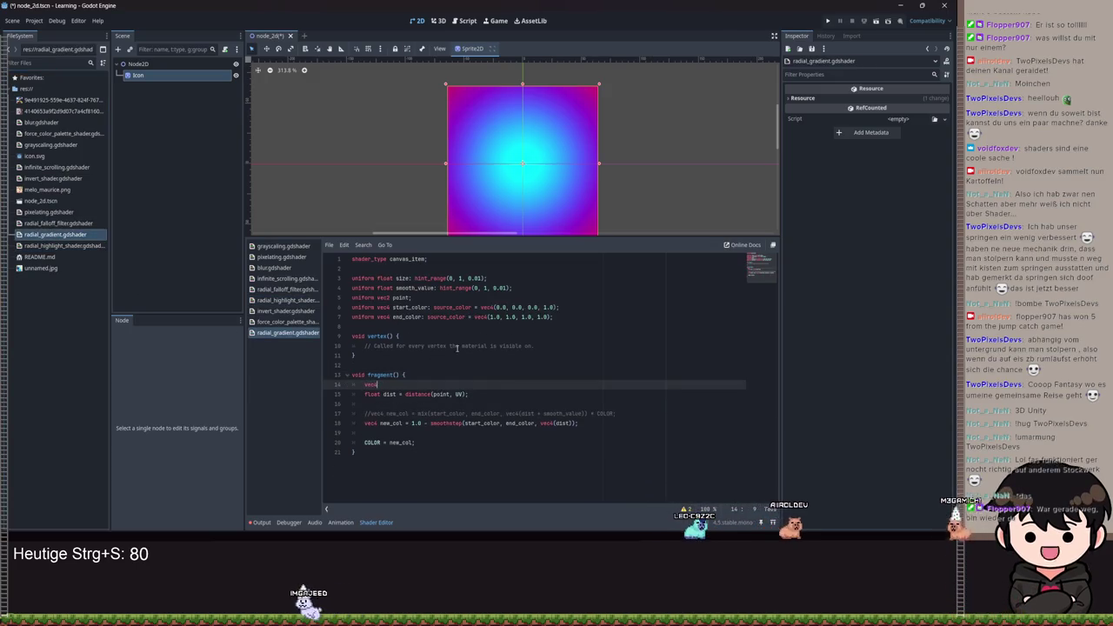
{"action": "type", "text": " ="}
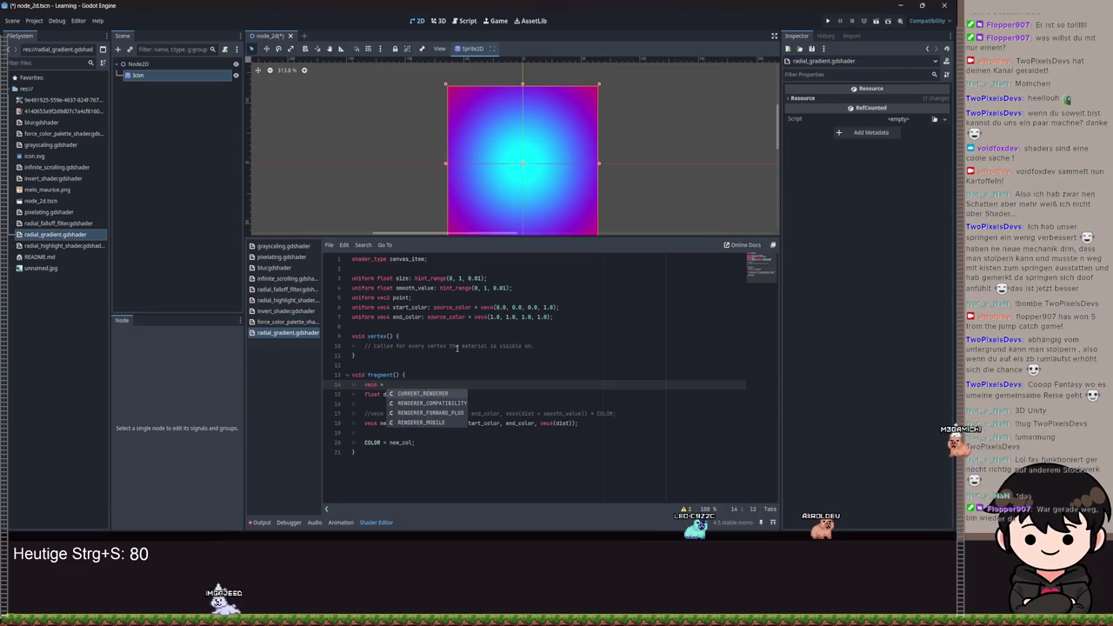
{"action": "key", "text": "BackSpace"}
{"action": "key", "text": "BackSpace"}
{"action": "type", "text": "new"}
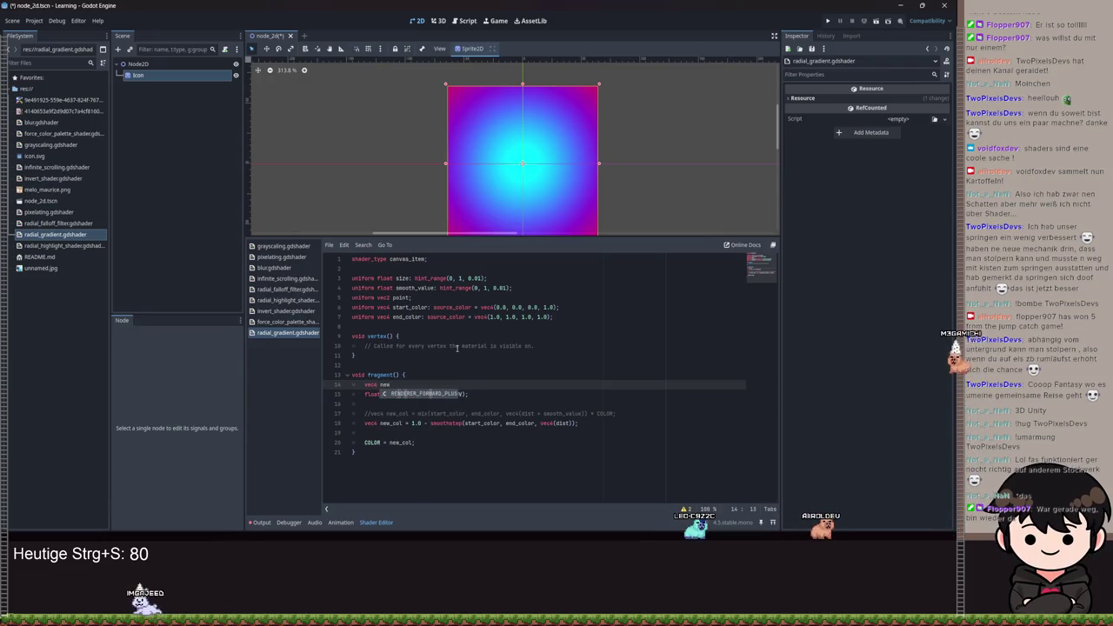
{"action": "type", "text": "_color = sta"}
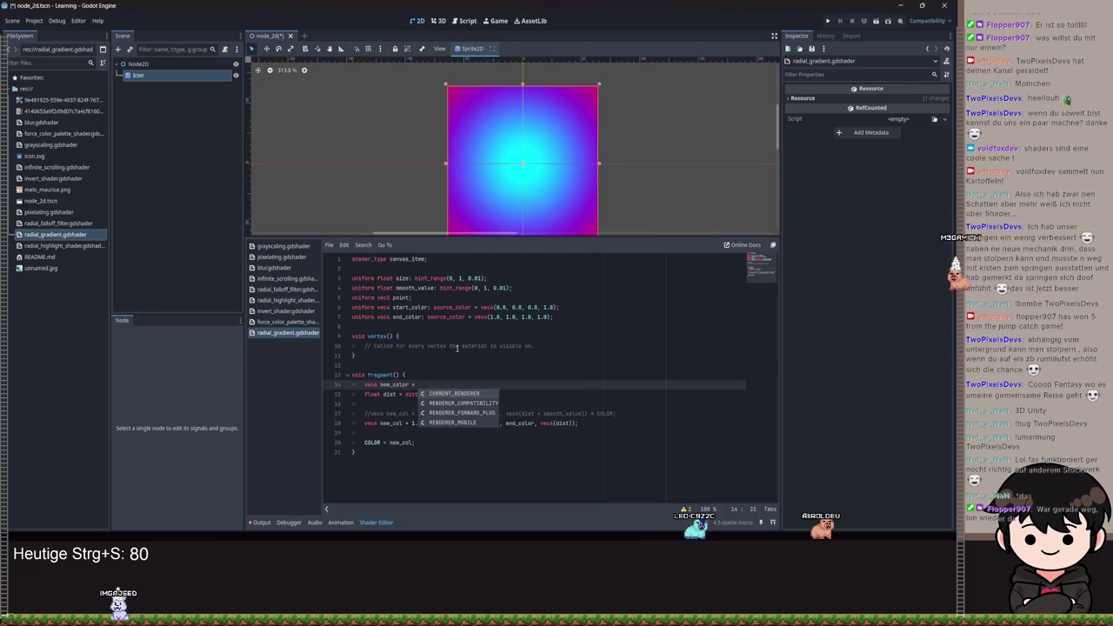
{"action": "key", "text": "Return"}
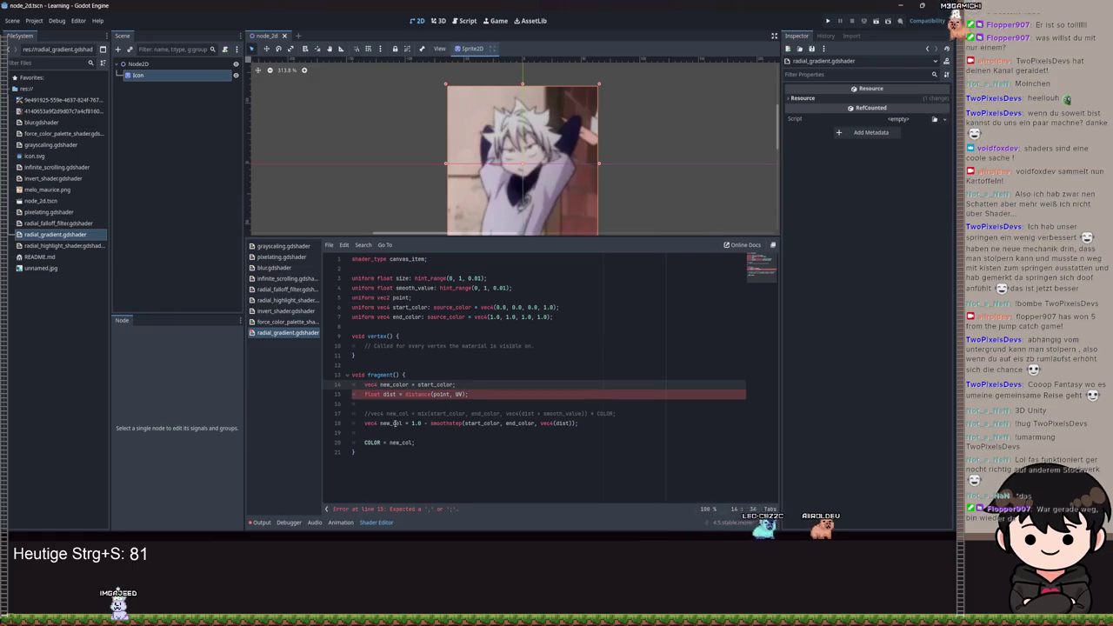
{"action": "type", "text": ";"}
- Correct the vew_col typo to new_col on line 18 and save the shader
{"action": "left_click", "coordinate": [367, 423]}
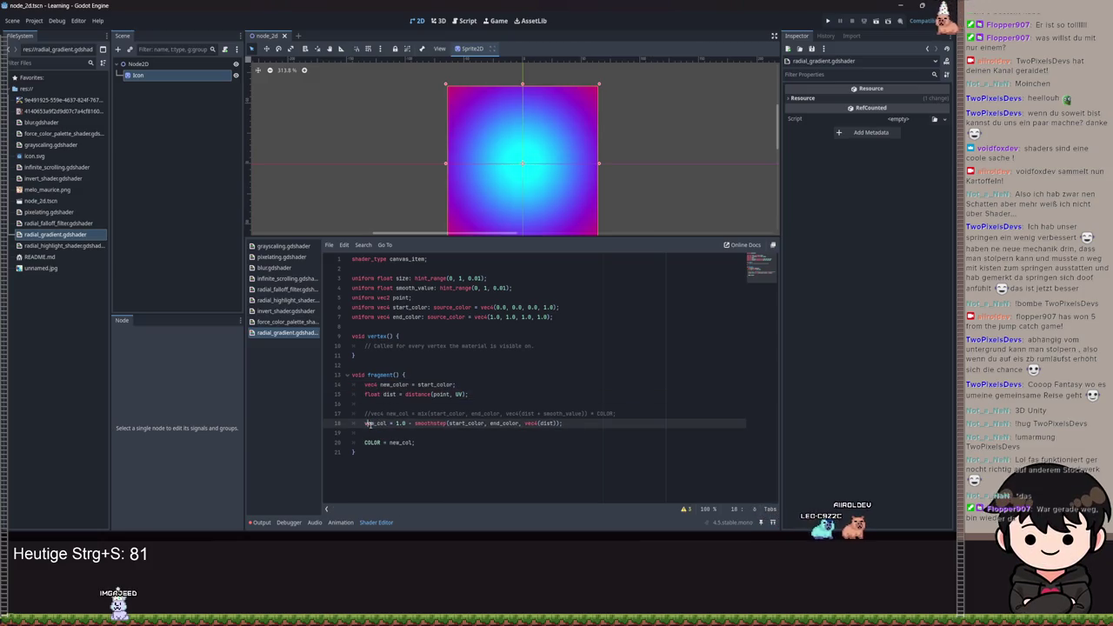
{"action": "key", "text": "BackSpace"}
{"action": "type", "text": "n"}
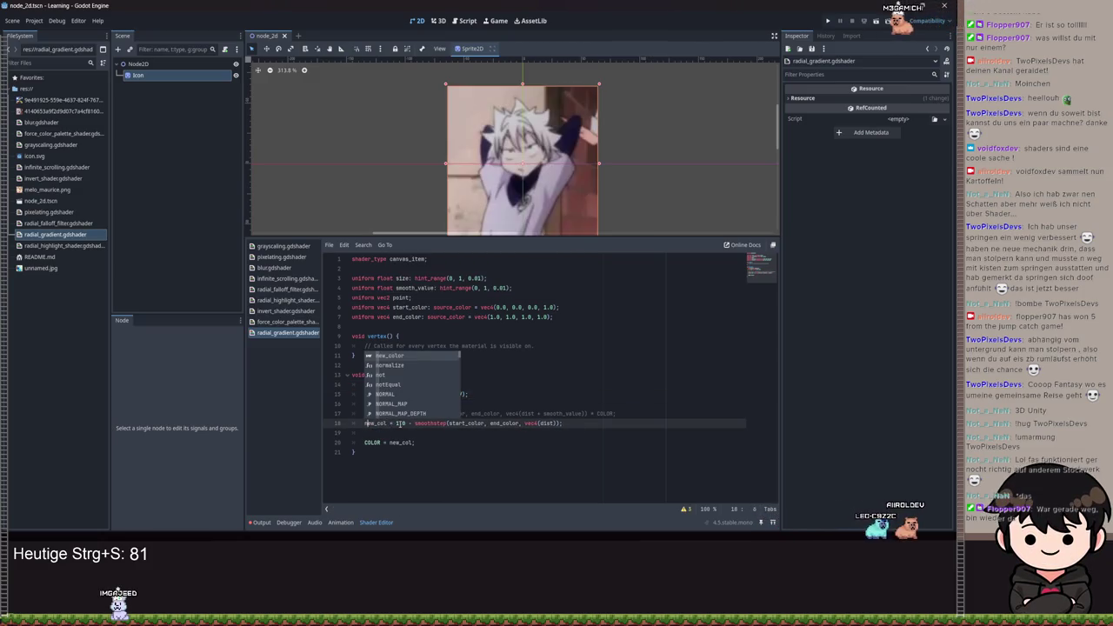
{"action": "key", "text": "ctrl+s"}
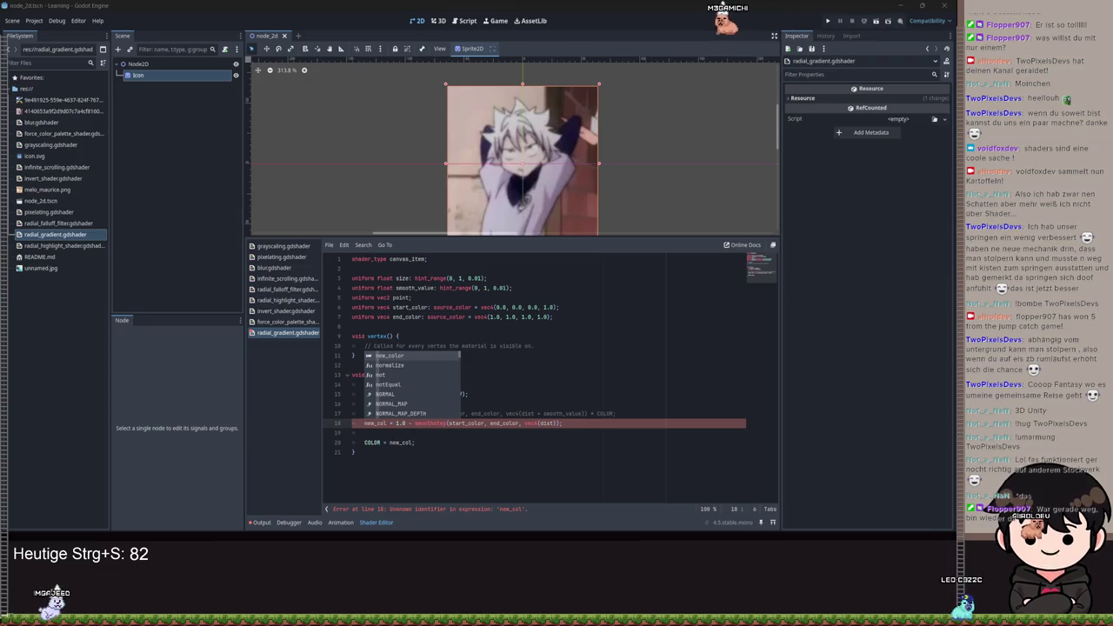
{"action": "left_click", "coordinate": [417, 443]}
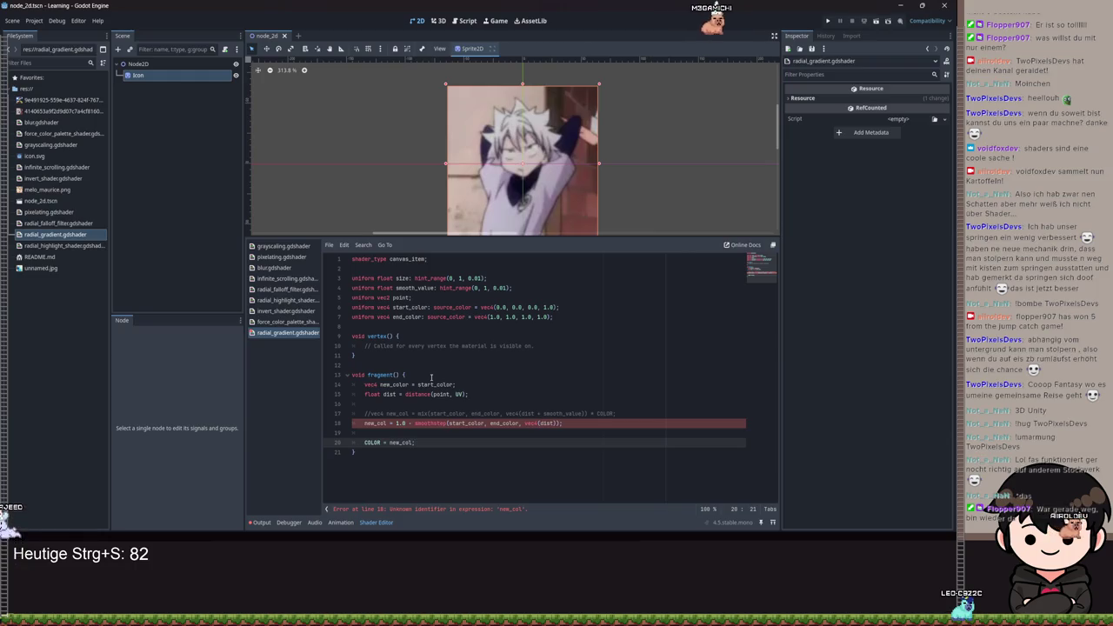
- Rewrite line 18 as (1.0 - smoothstep(size, size + smooth_value, dist)), replacing the color arguments
{"action": "left_click", "coordinate": [374, 423]}
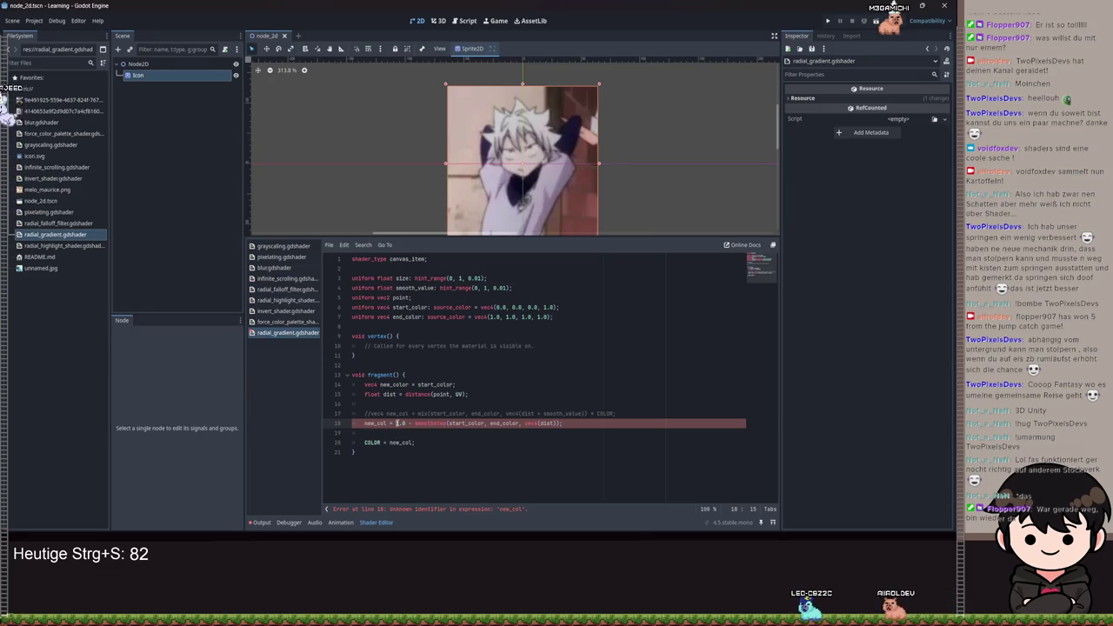
{"action": "left_click", "coordinate": [398, 423]}
{"action": "type", "text": "("}
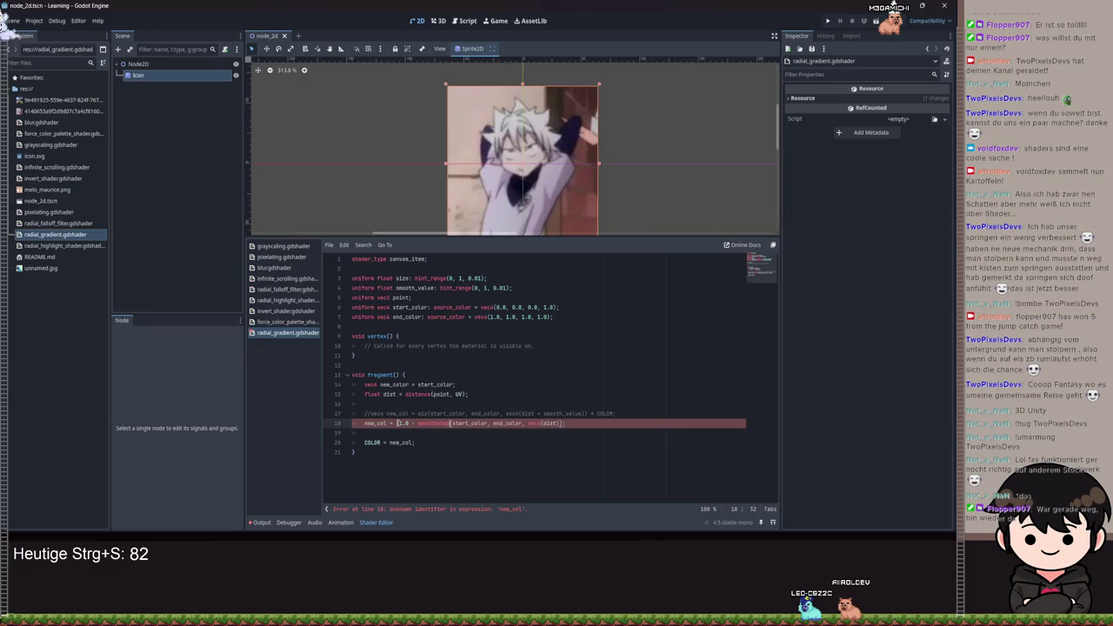
{"action": "type", "text": "sid"}
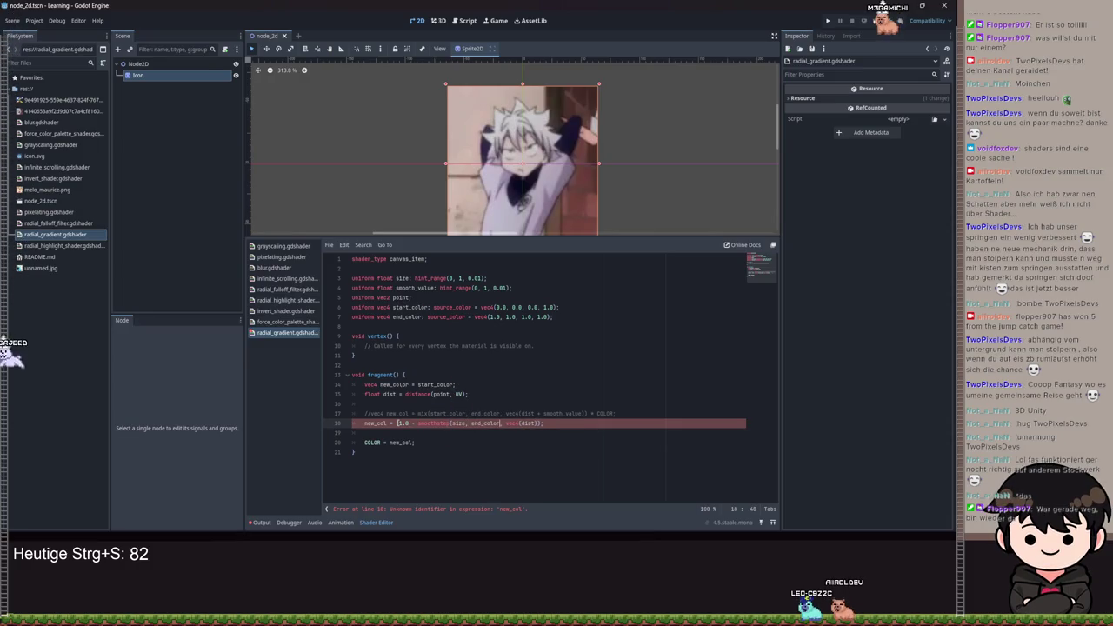
{"action": "key", "text": "ctrl+shift+Left"}
{"action": "type", "text": "size"}
{"action": "type", "text": "+ se"}
{"action": "type", "text": "ooth_value"}
{"action": "type", "text": ", dist"}
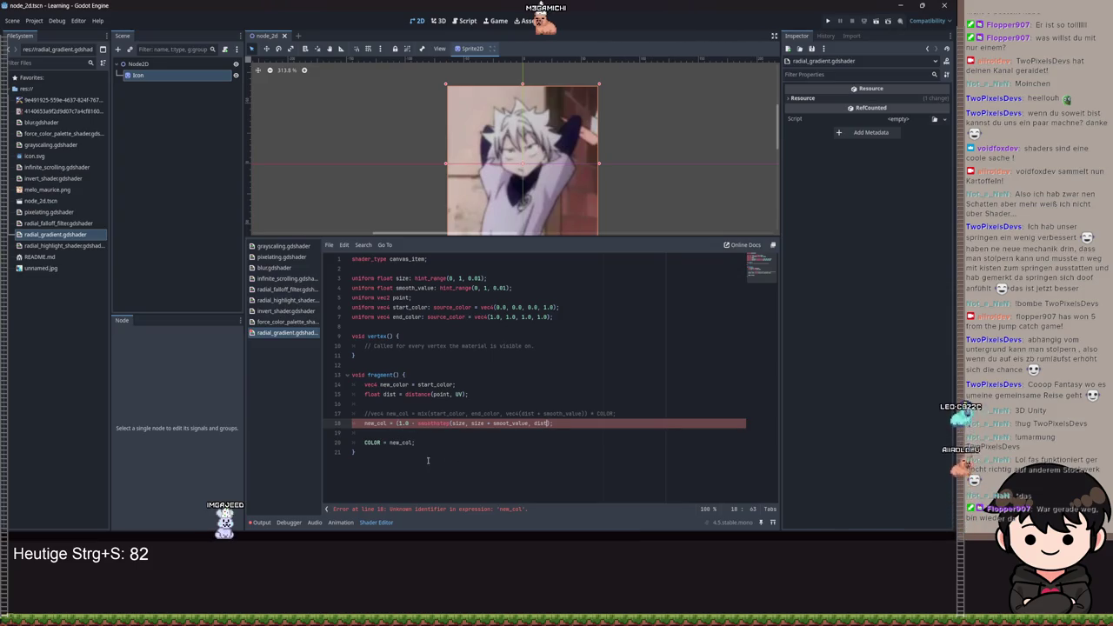
- Rename new_col to new_color on lines 18 and 20 and save
{"action": "double_click", "coordinate": [375, 424]}
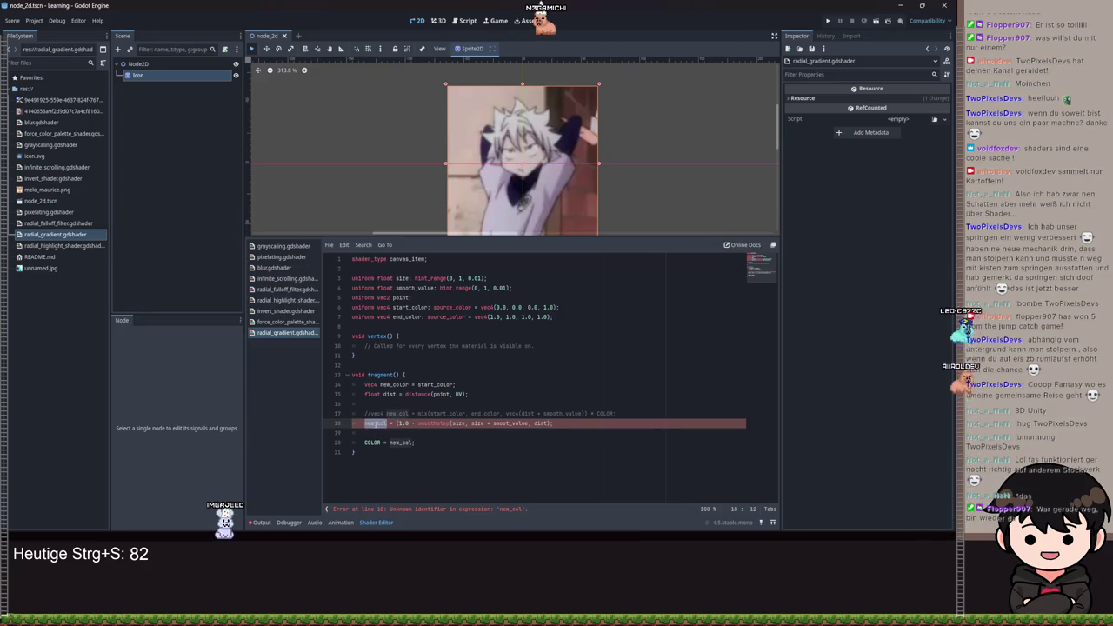
{"action": "type", "text": "new_color"}
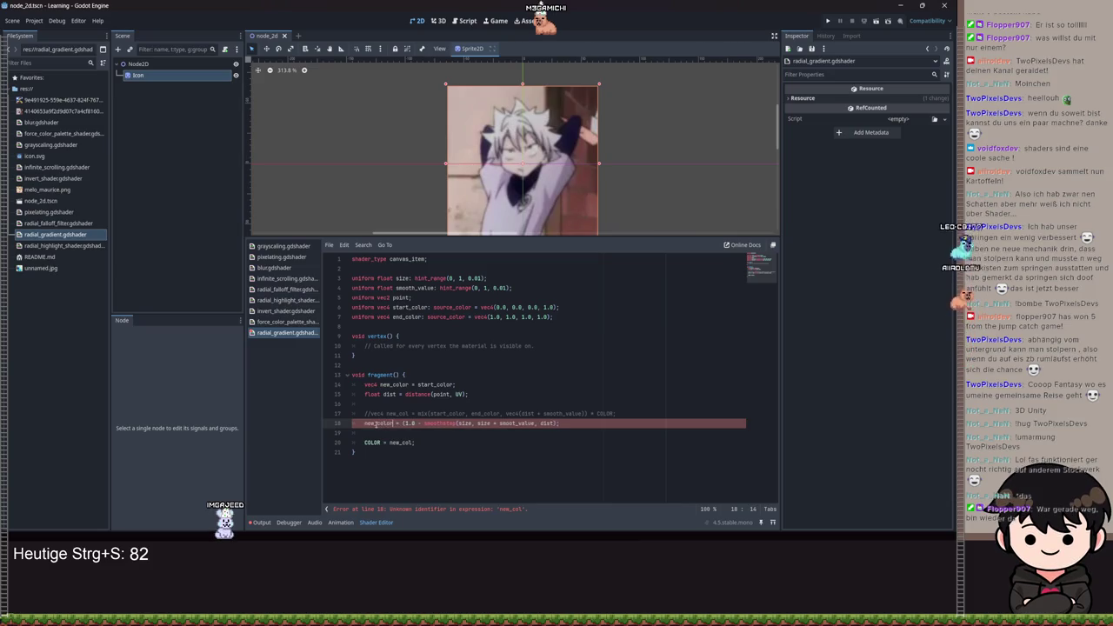
{"action": "double_click", "coordinate": [401, 442]}
{"action": "type", "text": "new_color"}
{"action": "key", "text": "ctrl+s"}
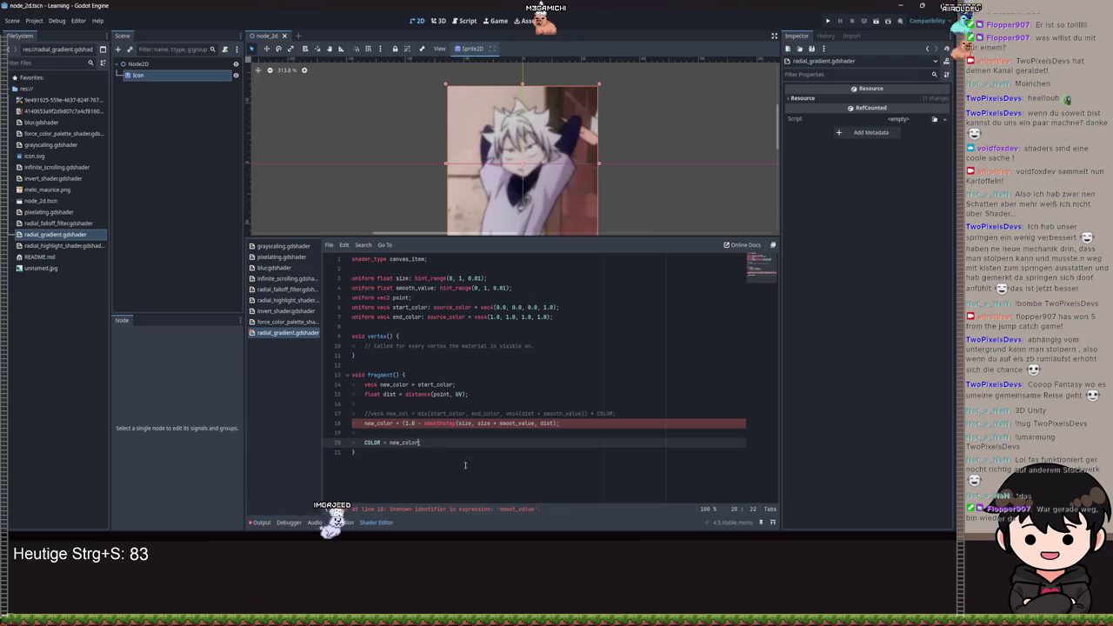
- Fix the misspelled smooth_value on line 18 by pasting the uniform's name
{"action": "type", "text": ";"}
{"action": "left_click", "coordinate": [498, 424]}
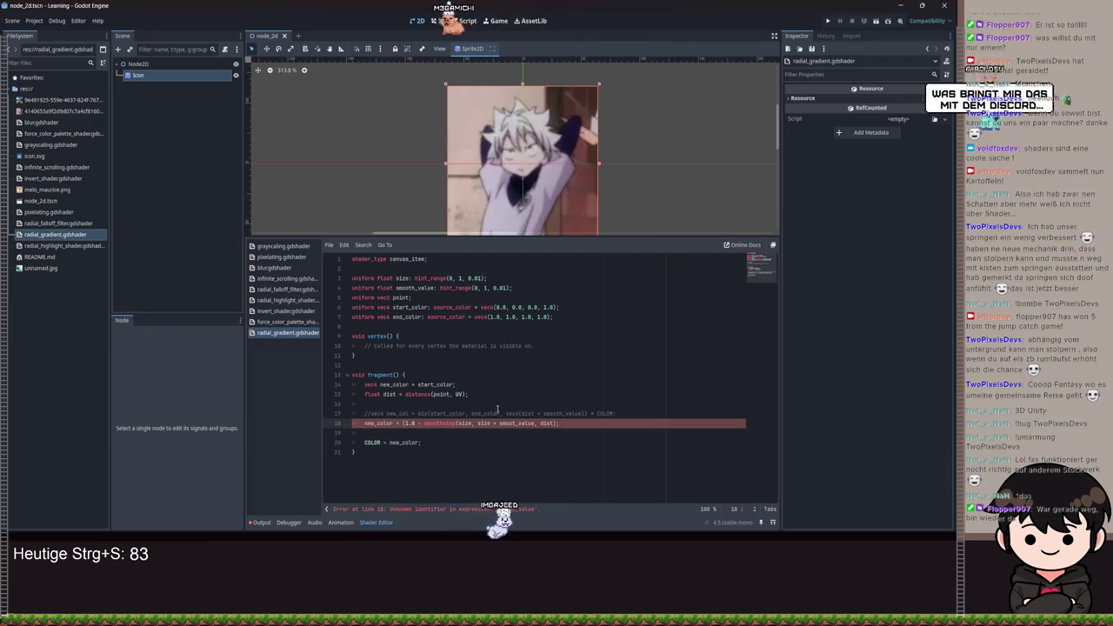
{"action": "double_click", "coordinate": [415, 288]}
{"action": "key", "text": "ctrl+c"}
{"action": "left_click", "coordinate": [509, 414]}
{"action": "double_click", "coordinate": [509, 423]}
{"action": "key", "text": "ctrl+v"}
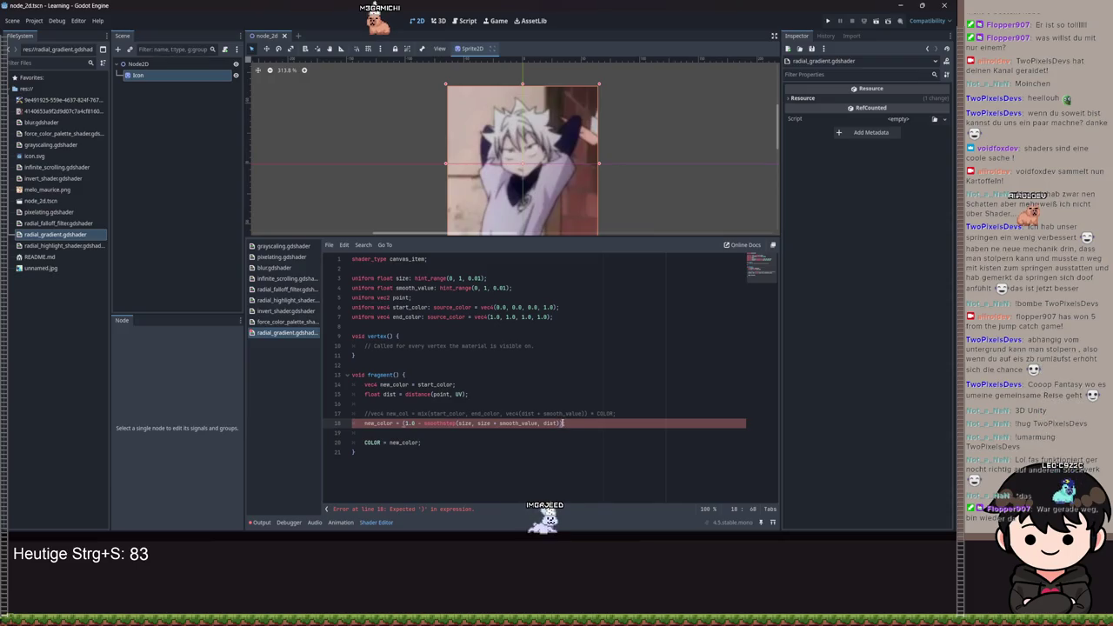
- Make line 18 assign new_color.rgb and multiply the result by start_color.rgb
{"action": "left_click", "coordinate": [390, 423]}
{"action": "type", "text": ".rgb"}
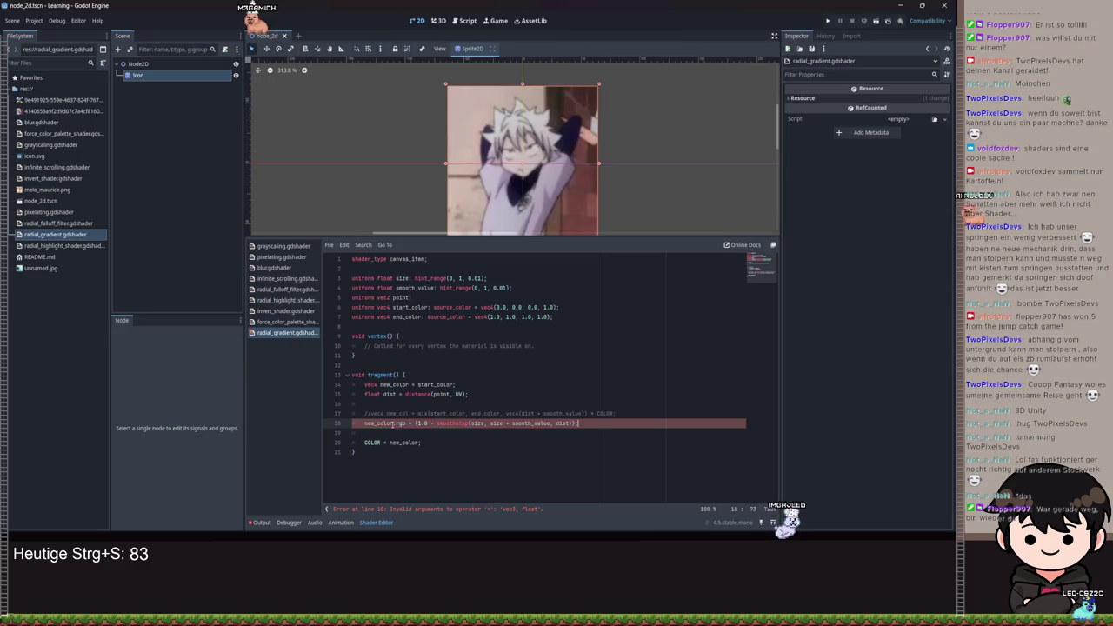
{"action": "key", "text": "End"}
{"action": "key", "text": "BackSpace"}
{"action": "type", "text": "* st"}
{"action": "key", "text": "Return"}
{"action": "type", "text": ";"}
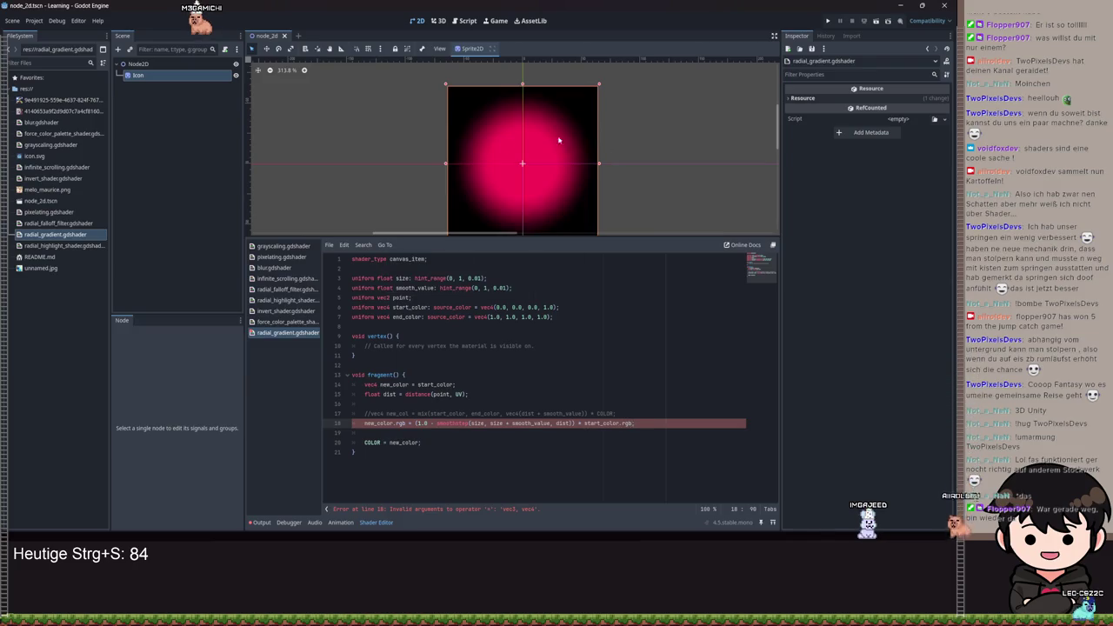
{"action": "left_click", "coordinate": [194, 76]}
- Set the Icon material's Smooth Value shader parameter to 0.24
{"action": "scroll", "coordinate": [594, 150], "scroll_direction": "down", "scroll_amount": 2}
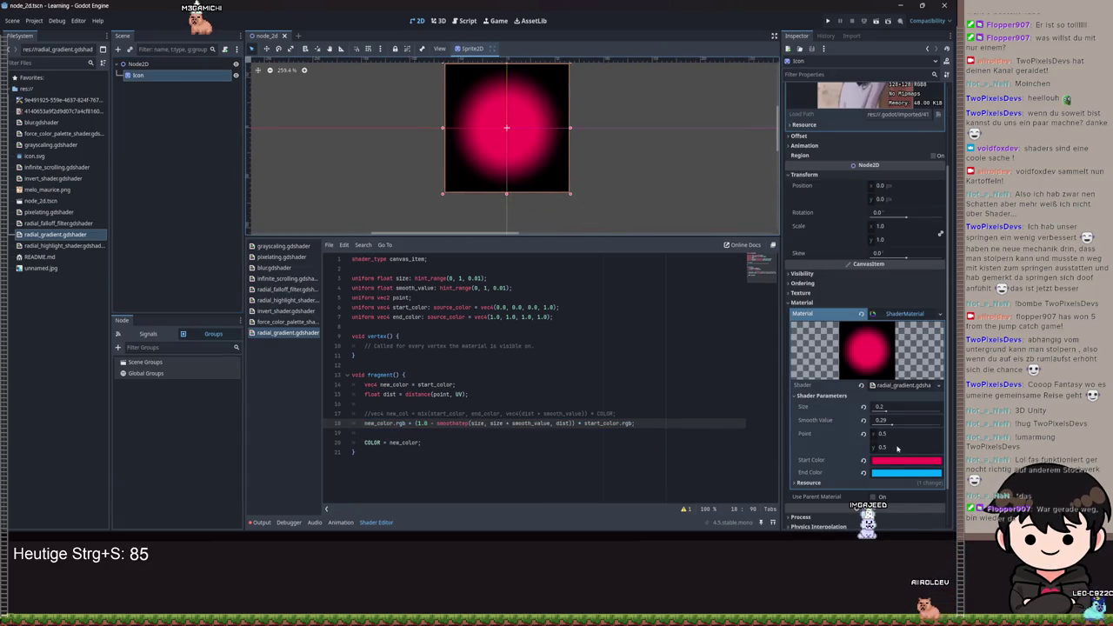
{"action": "left_click_drag", "start_coordinate": [892, 426], "coordinate": [889, 423]}
{"action": "type", "text": "0.24"}
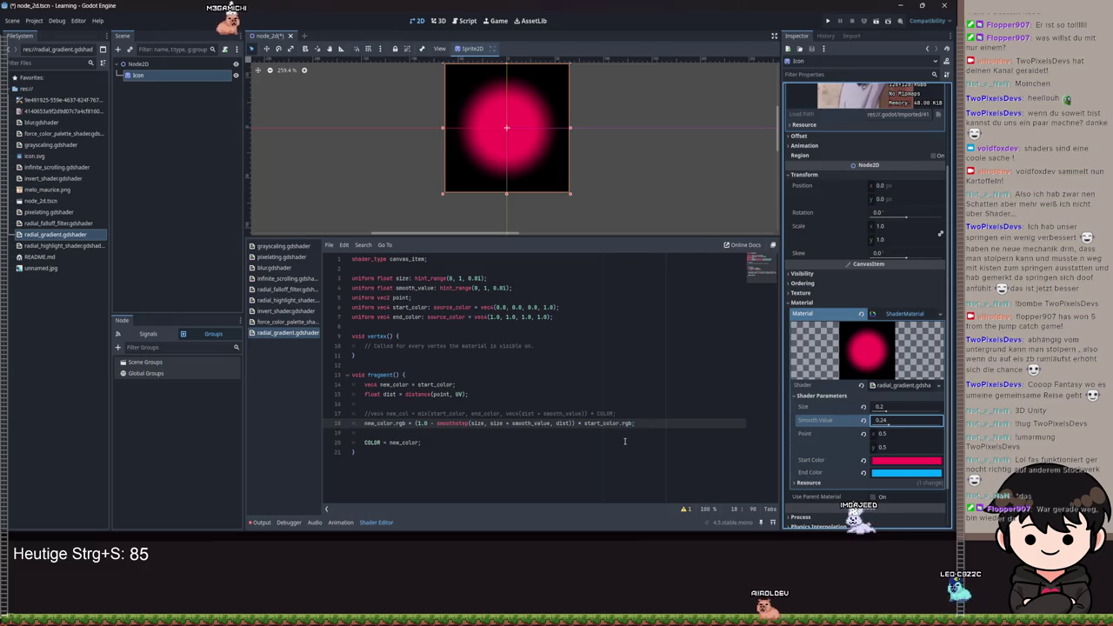
{"action": "key", "text": "Return"}
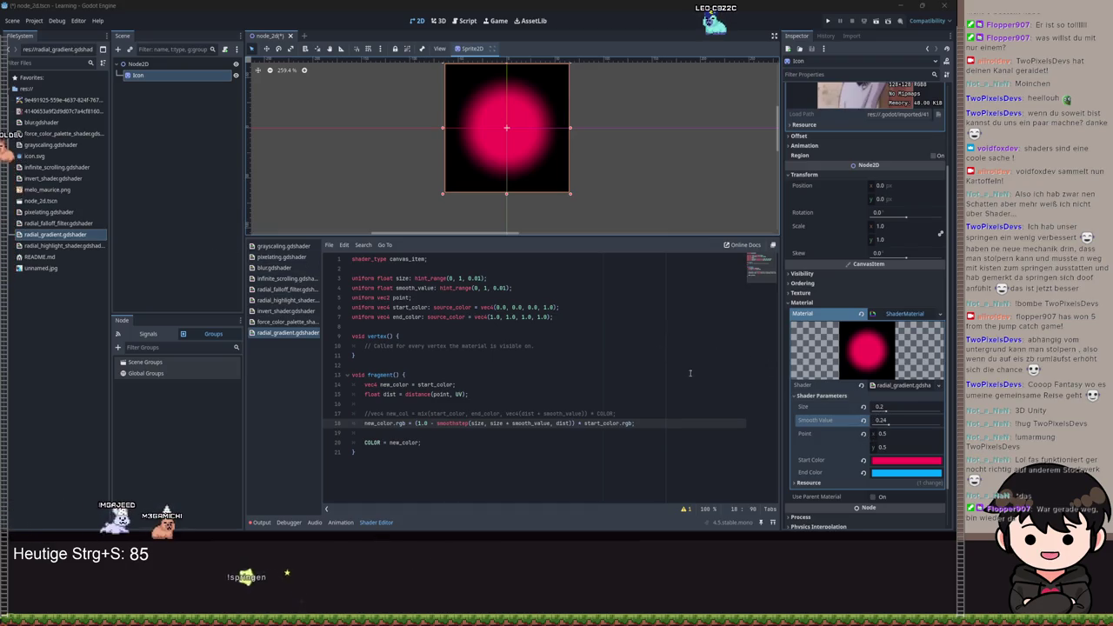
- Change line 20 to COLOR *= new_color; and save the shader
{"action": "double_click", "coordinate": [626, 423]}
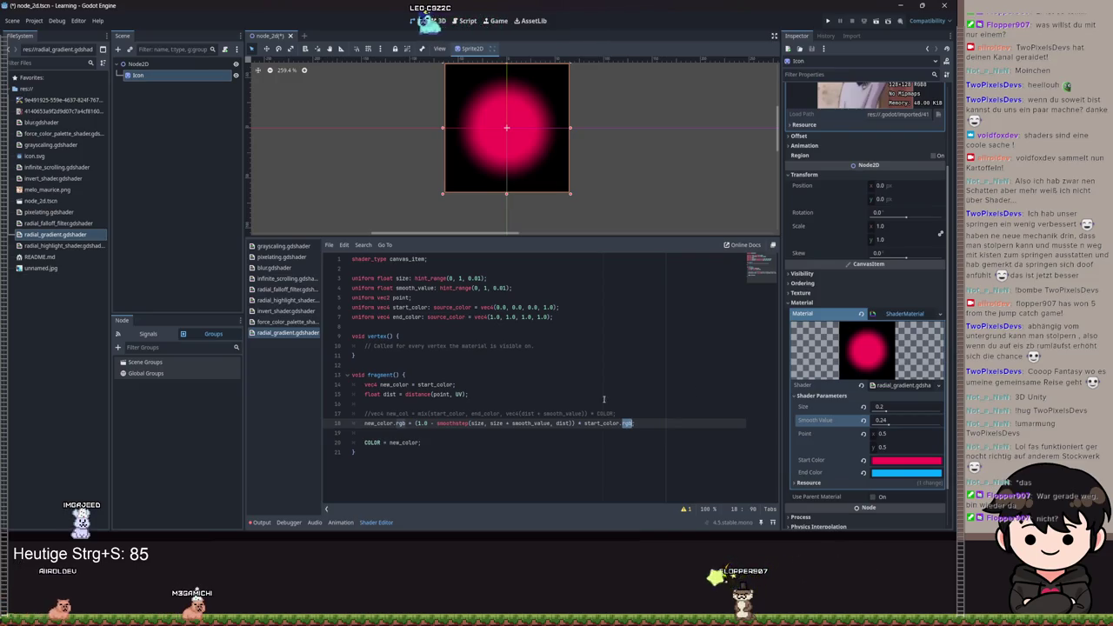
{"action": "left_click_drag", "start_coordinate": [902, 430], "coordinate": [908, 429]}
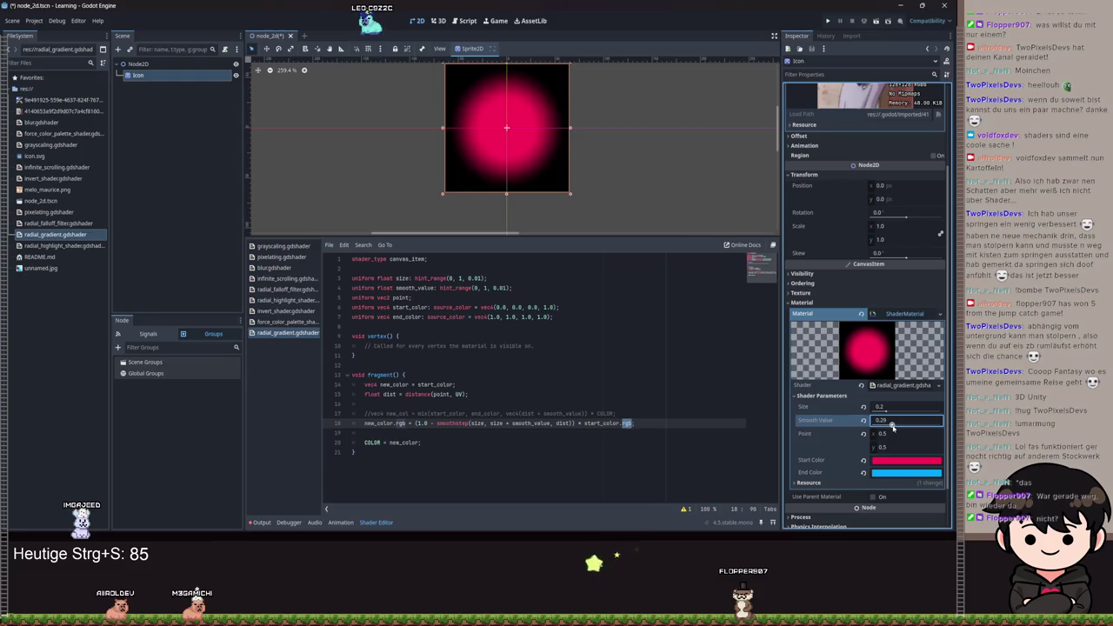
{"action": "left_click", "coordinate": [383, 441]}
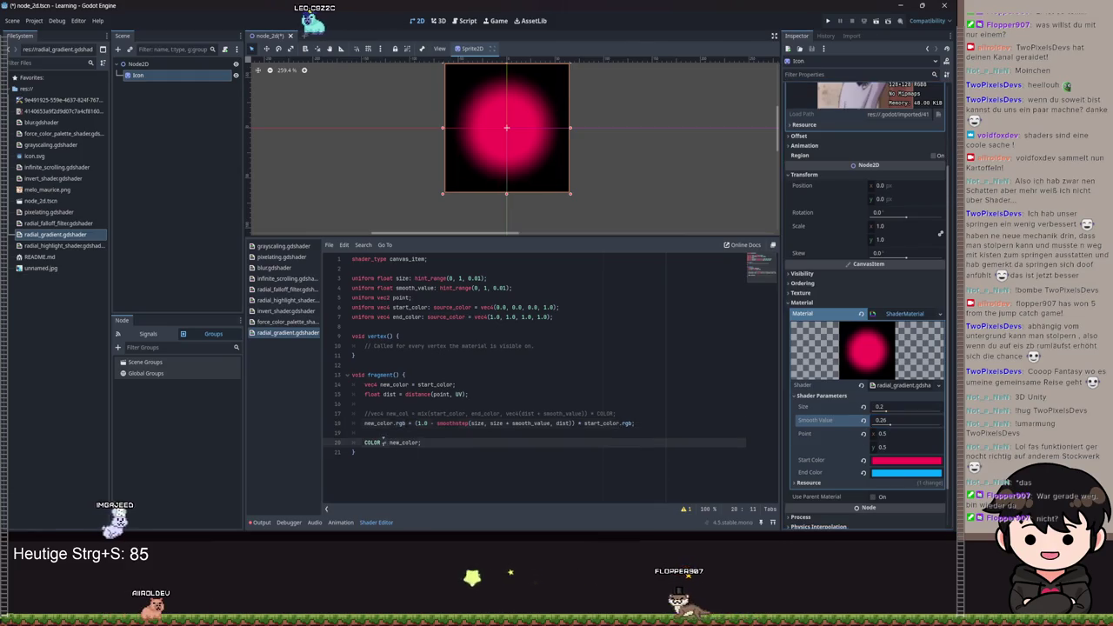
{"action": "key", "text": "ctrl+s"}
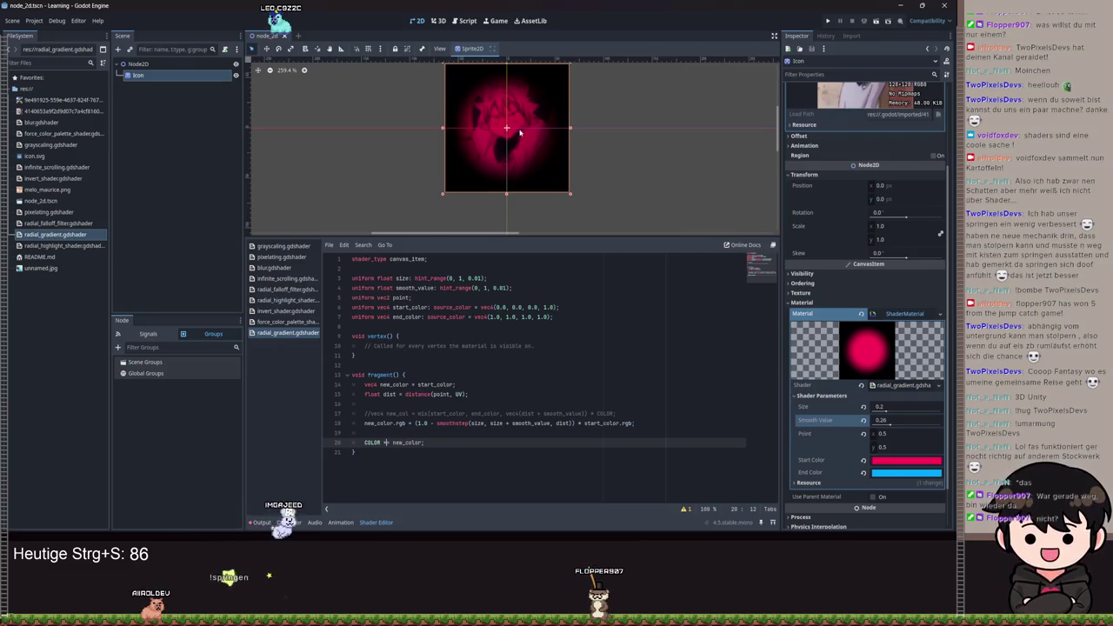
- Adjust the gradient to Size 0.21 and Smooth Value 0.34
{"action": "scroll", "coordinate": [519, 134], "scroll_direction": "up", "scroll_amount": 3}
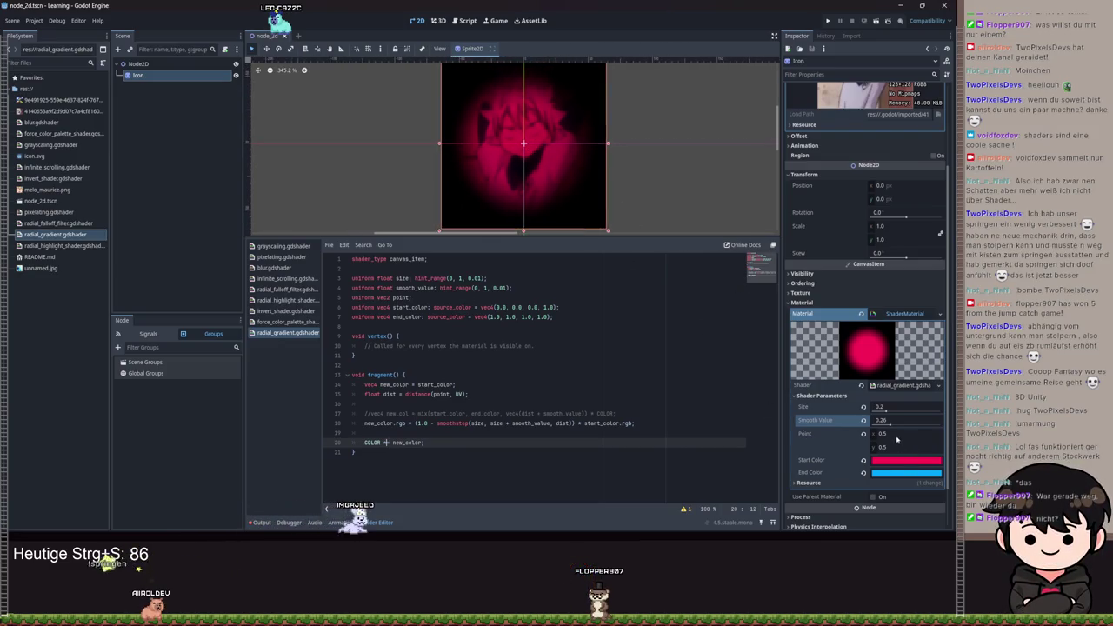
{"action": "mouse_move", "coordinate": [891, 429]}
{"action": "left_mouse_down"}
{"action": "mouse_move", "coordinate": [904, 430]}
{"action": "mouse_move", "coordinate": [879, 429]}
{"action": "mouse_move", "coordinate": [883, 415]}
{"action": "mouse_move", "coordinate": [903, 422]}
{"action": "mouse_move", "coordinate": [874, 421]}
{"action": "mouse_move", "coordinate": [895, 410]}
{"action": "mouse_move", "coordinate": [839, 431]}
{"action": "left_mouse_up"}
{"action": "left_click", "coordinate": [885, 410]}
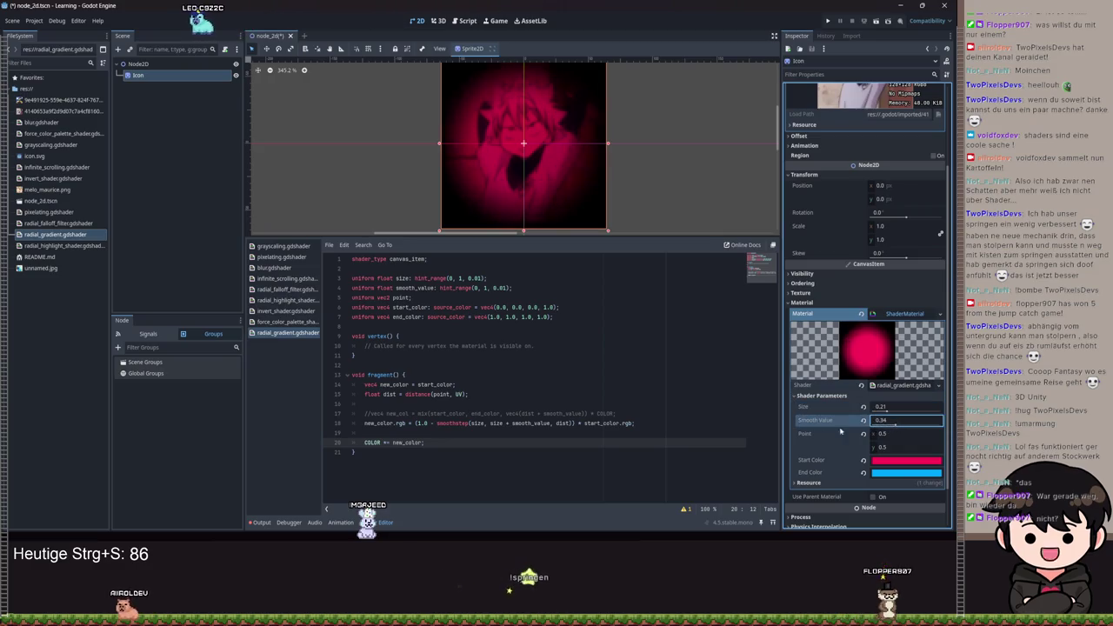
{"action": "left_click", "coordinate": [640, 423]}
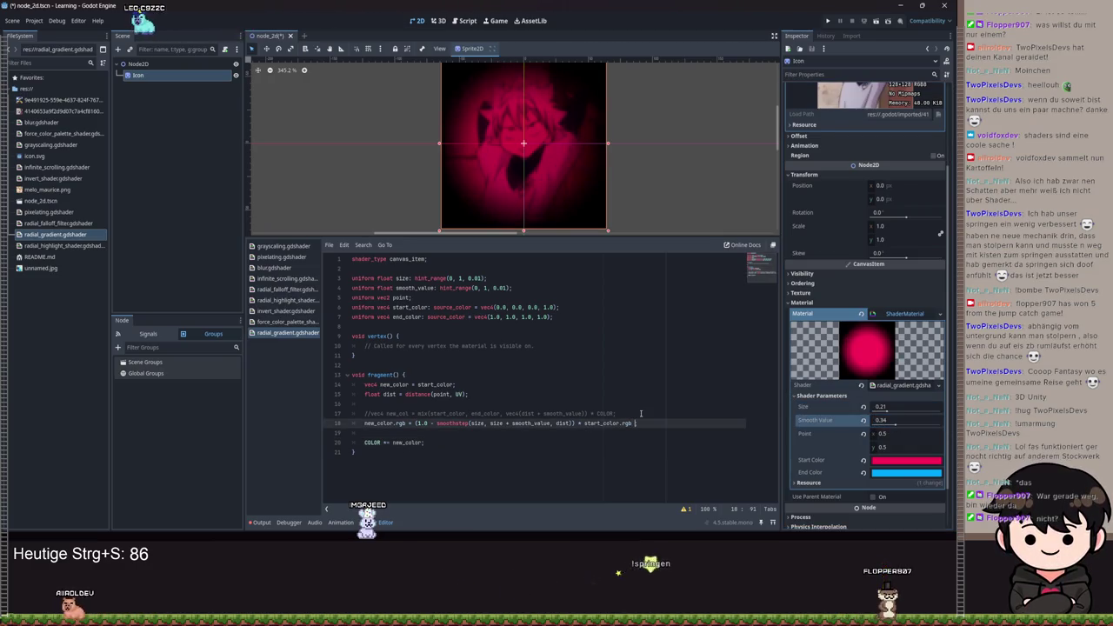
- Try appending end_color to line 18, then remove it and save the shader
{"action": "type", "text": "+end;"}
{"action": "key", "text": "Return"}
{"action": "type", "text": ";"}
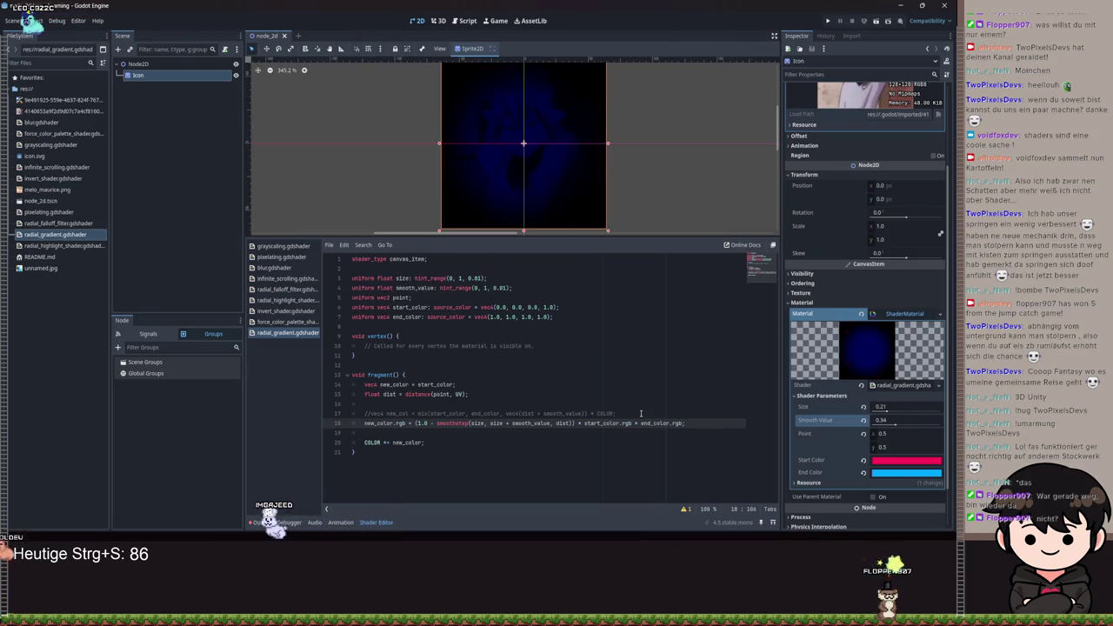
{"action": "key", "text": "ctrl+BackSpace"}
{"action": "key", "text": "ctrl+BackSpace"}
{"action": "key", "text": "ctrl+s"}
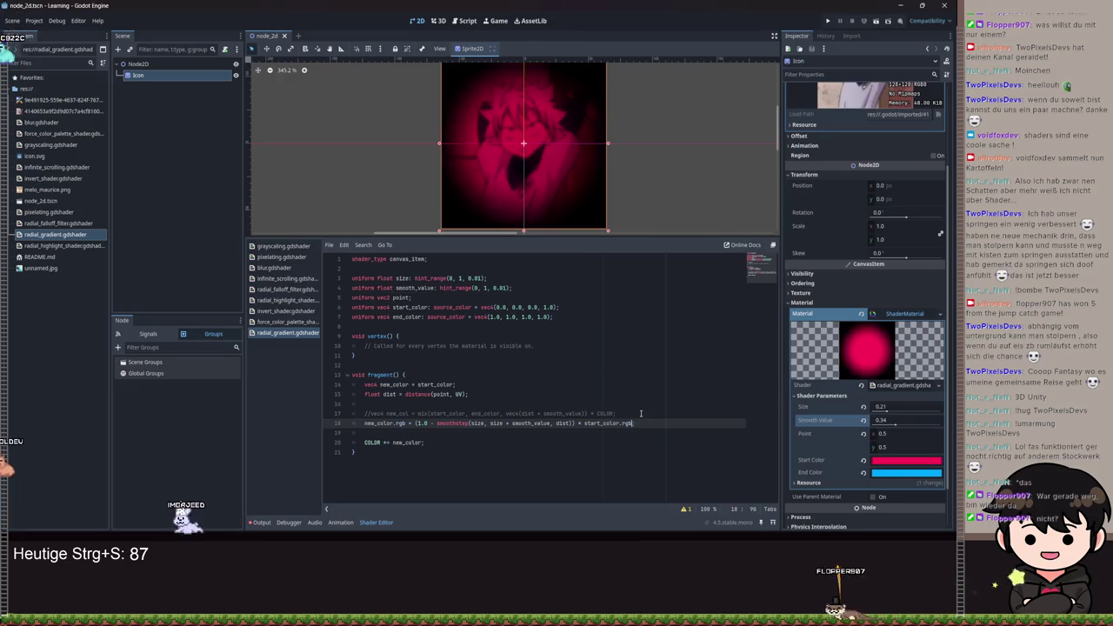
{"action": "key", "text": "ctrl+s"}
{"action": "type", "text": "+"}
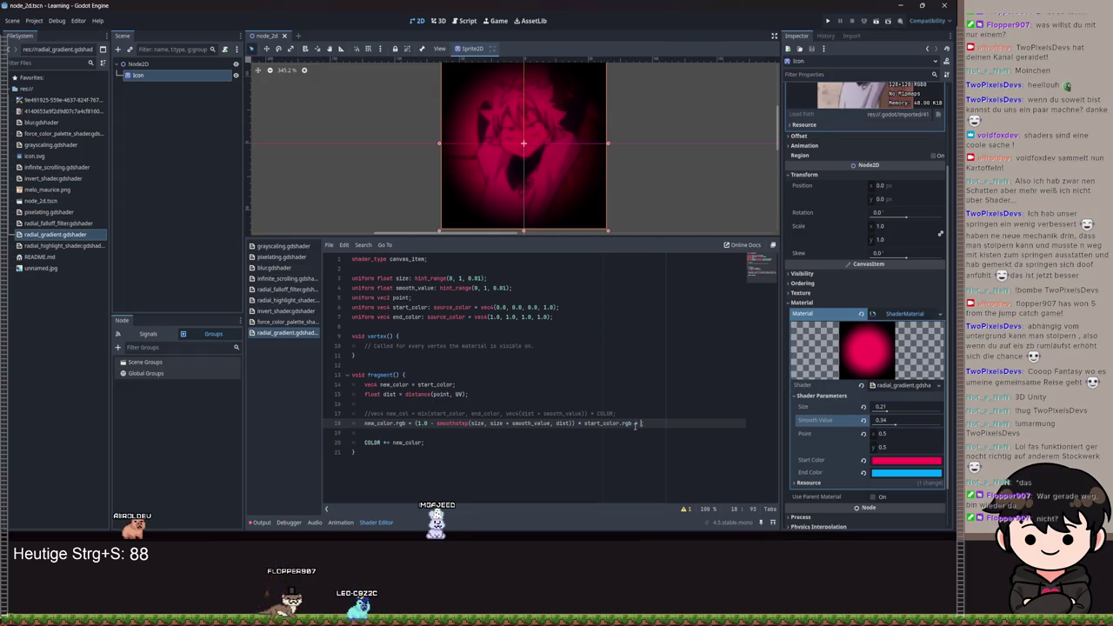
- Append a (1.0 - smoothstep(size, size + smooth_value, dist)) term to line 18
{"action": "type", "text": "(1."}
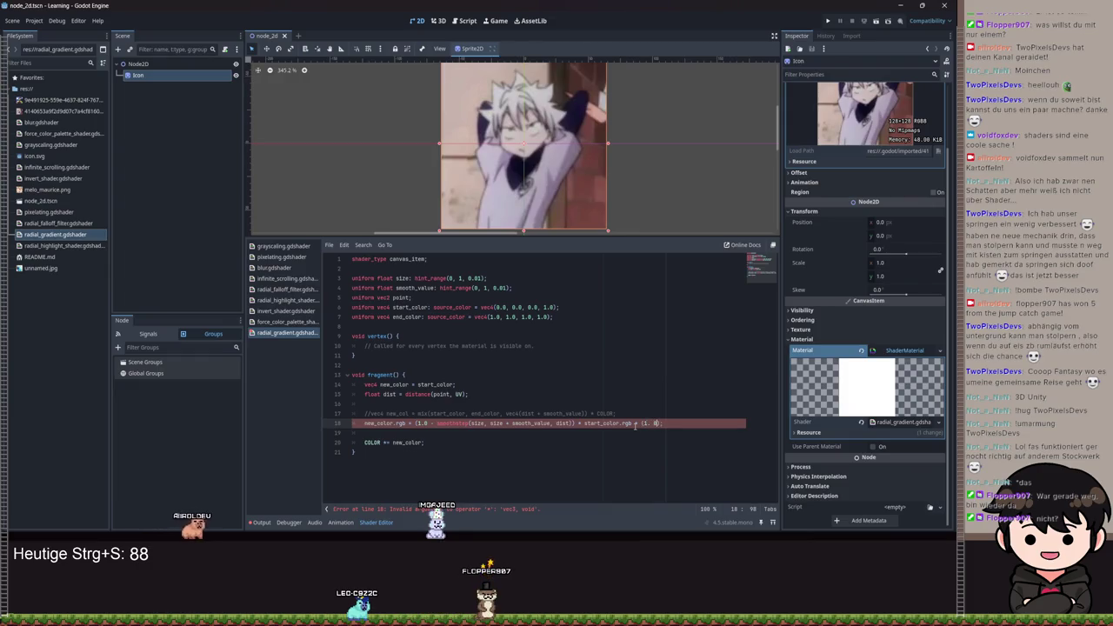
{"action": "key", "text": "BackSpace"}
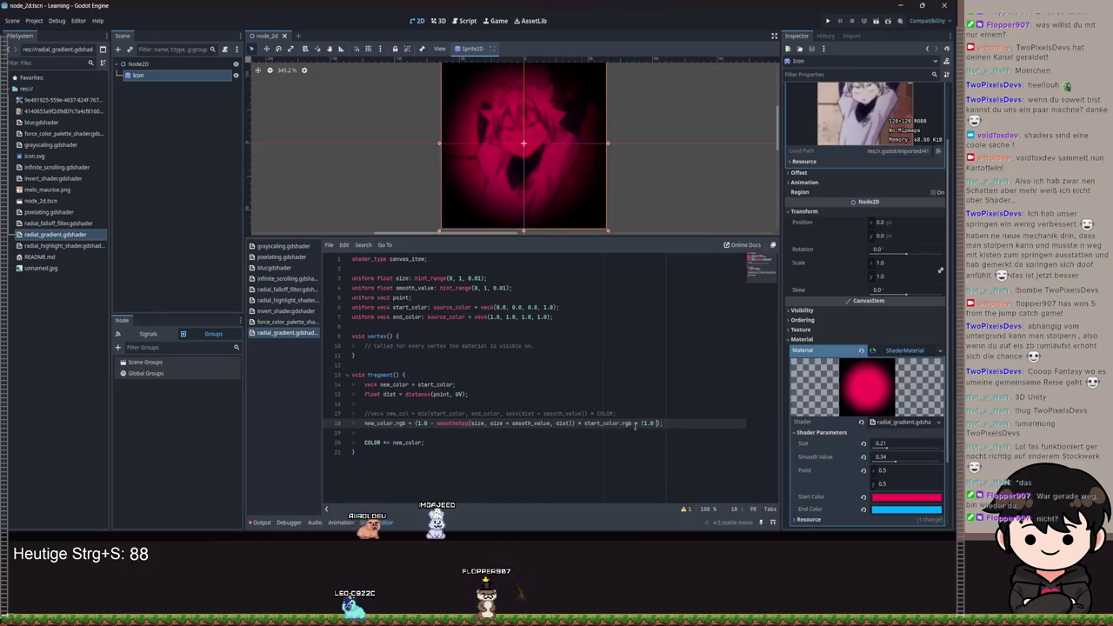
{"action": "type", "text": "moothstep(s"}
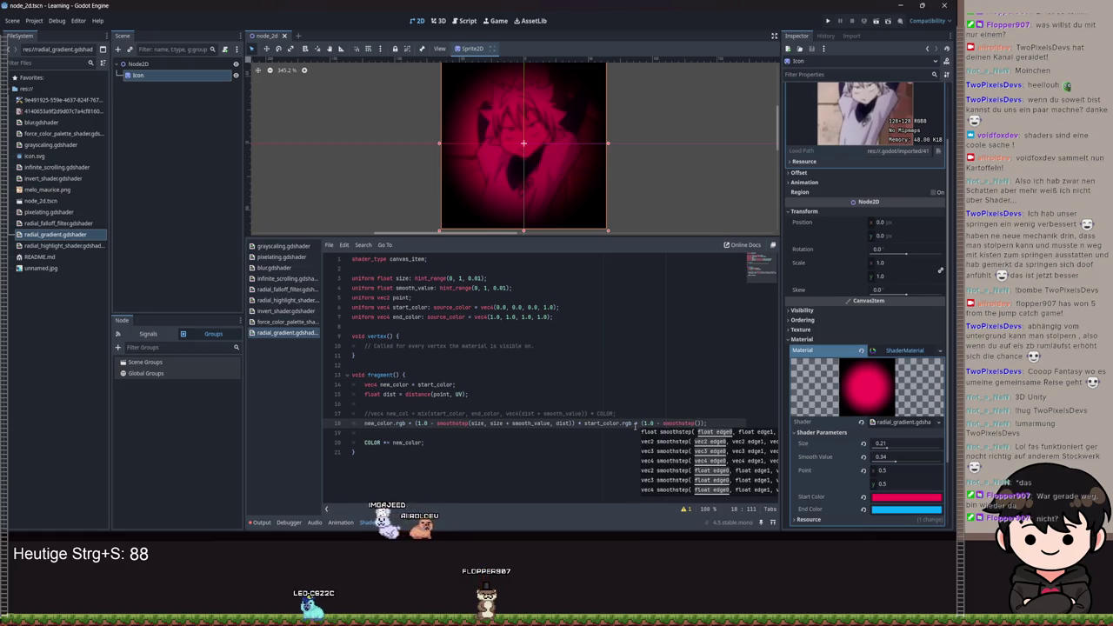
{"action": "type", "text": "ize, siz"}
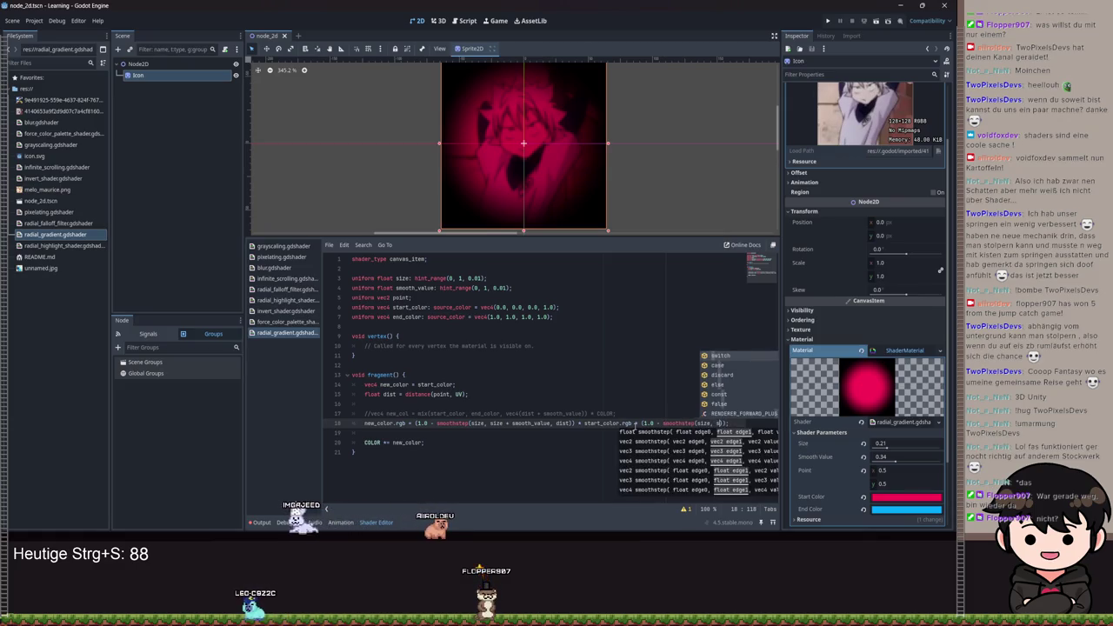
{"action": "type", "text": "e + s"}
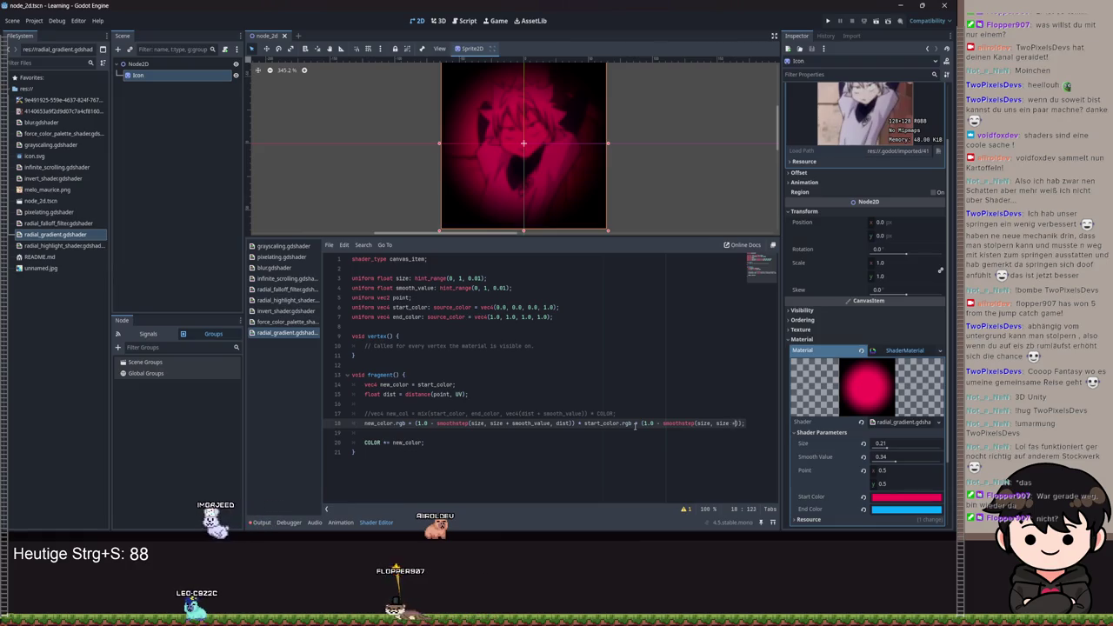
{"action": "type", "text": "moothstep("}
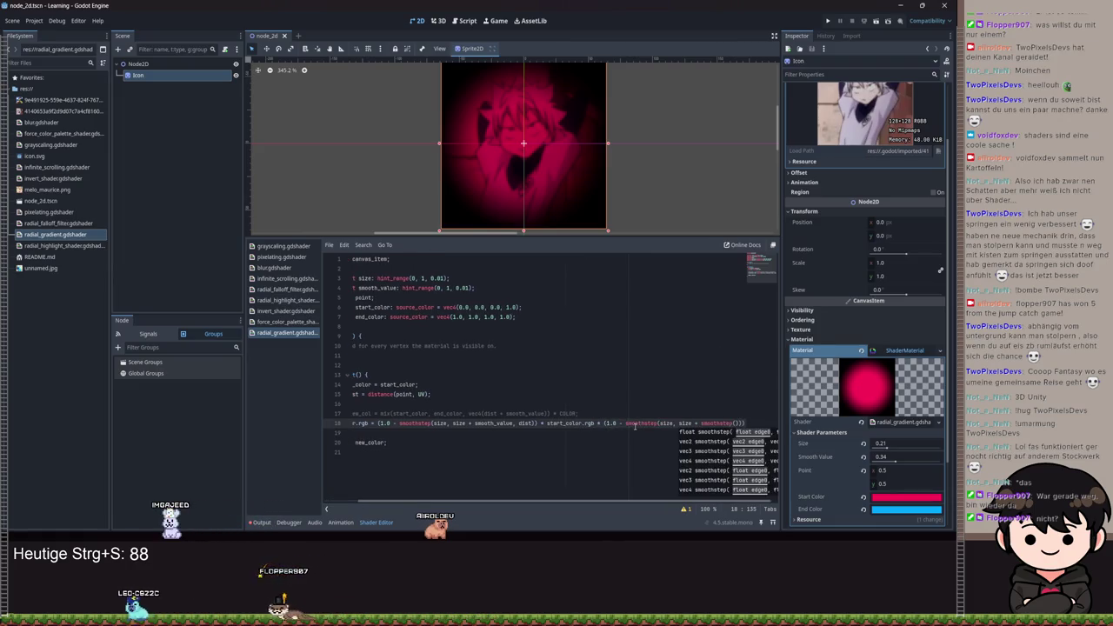
{"action": "key", "text": "BackSpace"}
{"action": "key", "text": "BackSpace"}
{"action": "key", "text": "BackSpace"}
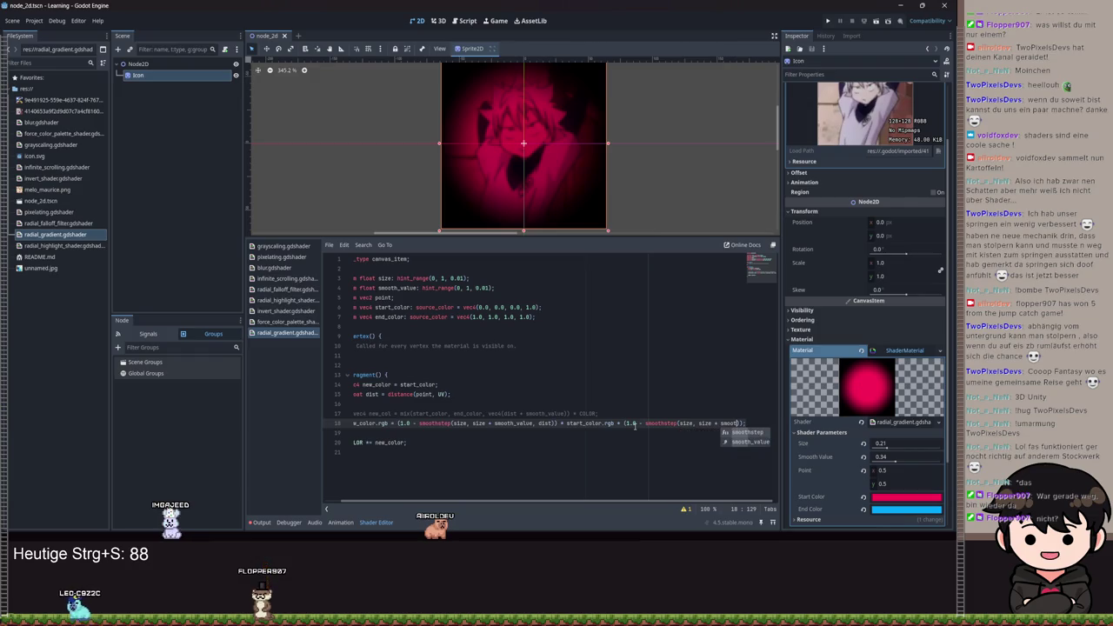
{"action": "key", "text": "Down"}
{"action": "key", "text": "Return"}
{"action": "type", "text": ", dist)"}
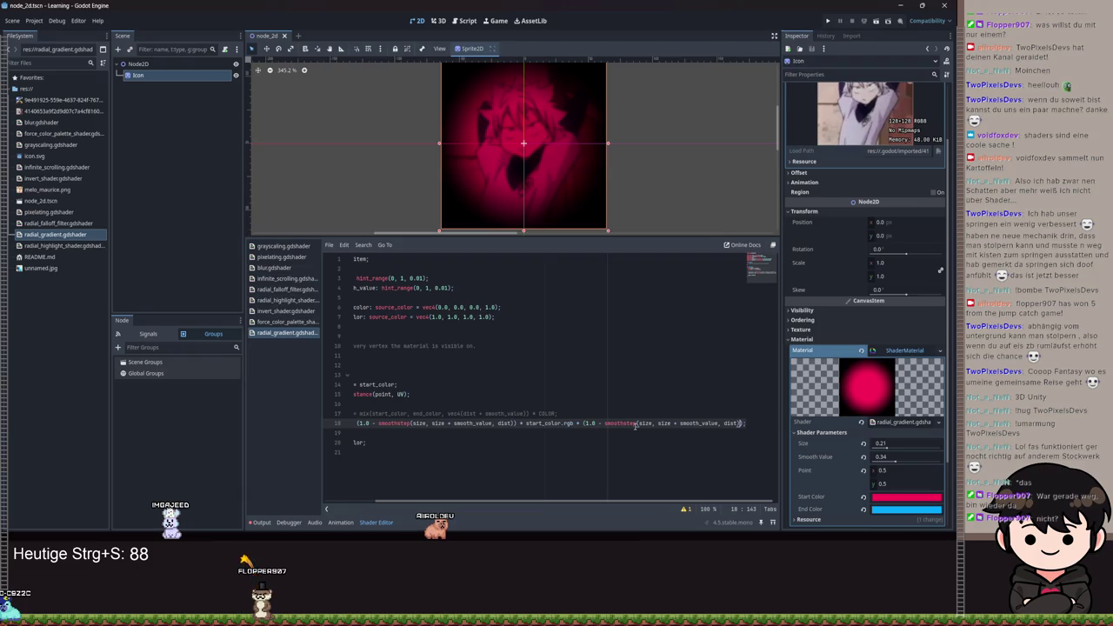
{"action": "type", "text": ") * sta"}
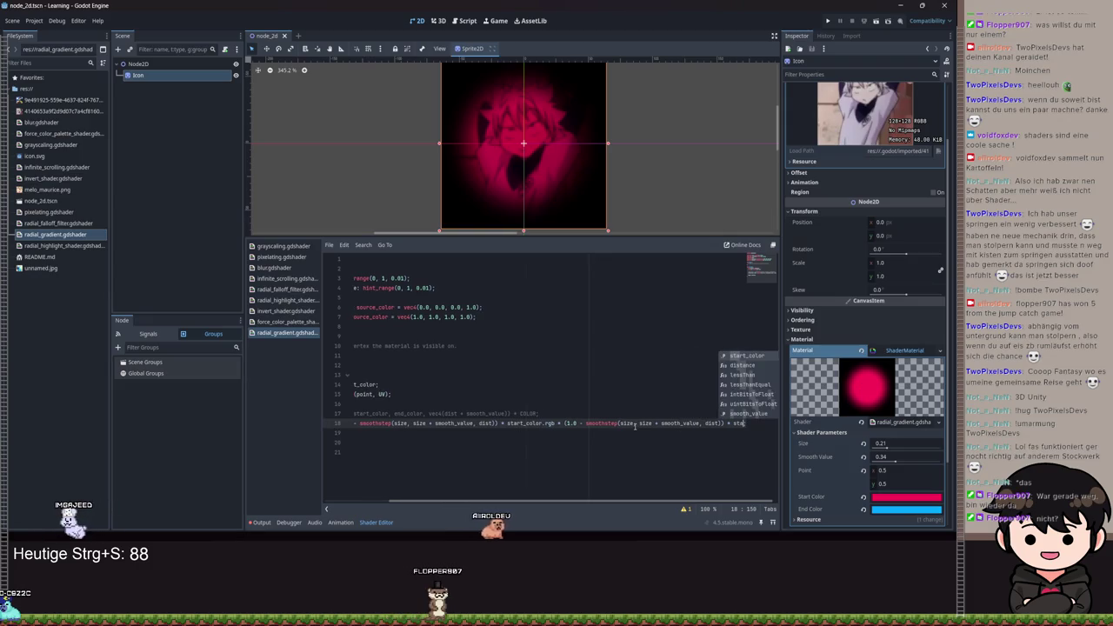
- Multiply the new term by end_color.rgb, save to recompile, and adjust the Size slider
{"action": "key", "text": "BackSpace"}
{"action": "key", "text": "BackSpace"}
{"action": "key", "text": "BackSpace"}
{"action": "type", "text": "end_color"}
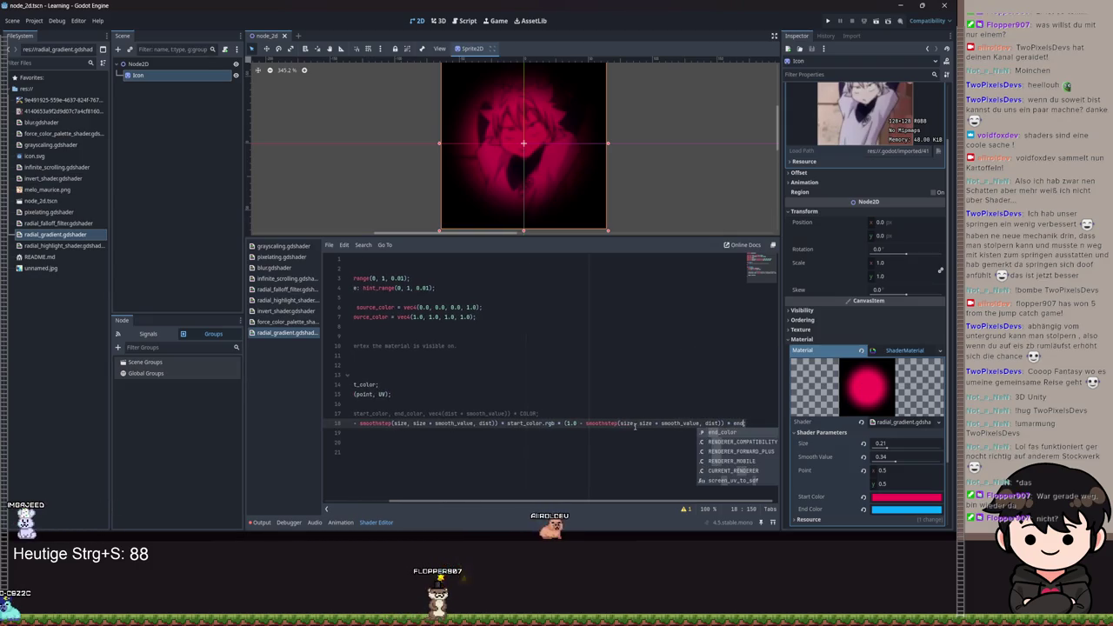
{"action": "key", "text": "BackSpace"}
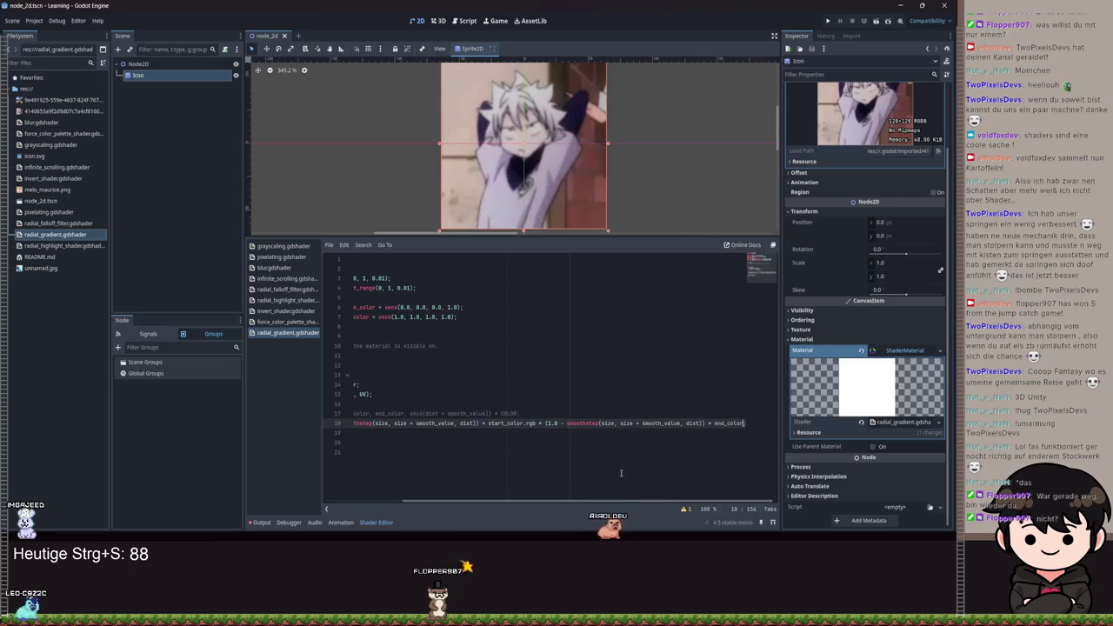
{"action": "type", "text": ".rgb"}
{"action": "key", "text": "ctrl+s"}
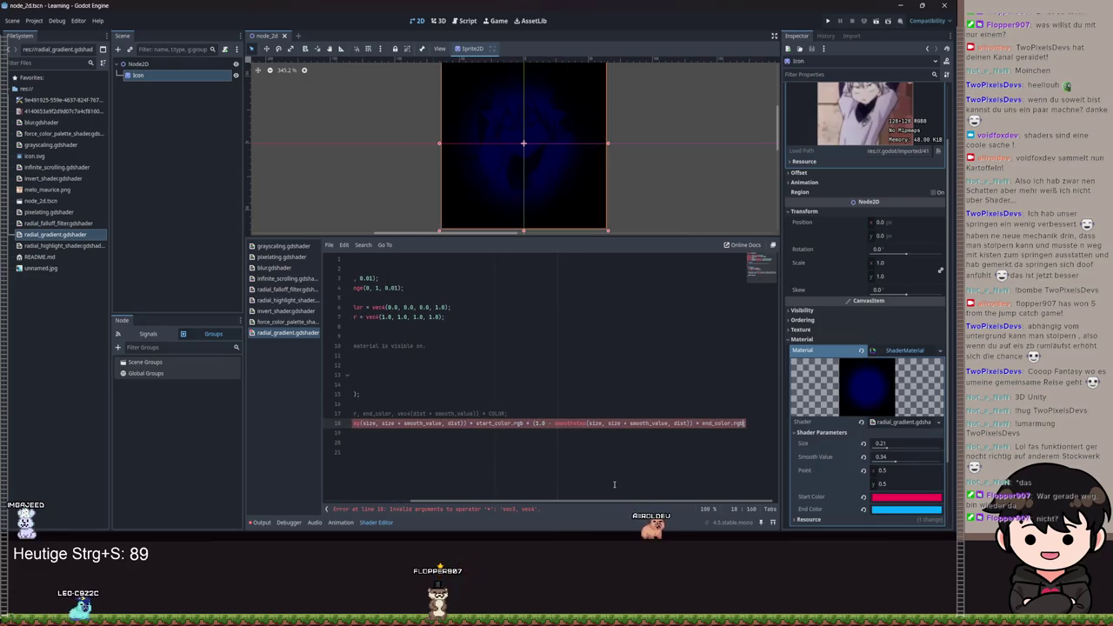
{"action": "type", "text": ";"}
{"action": "key", "text": "ctrl+s"}
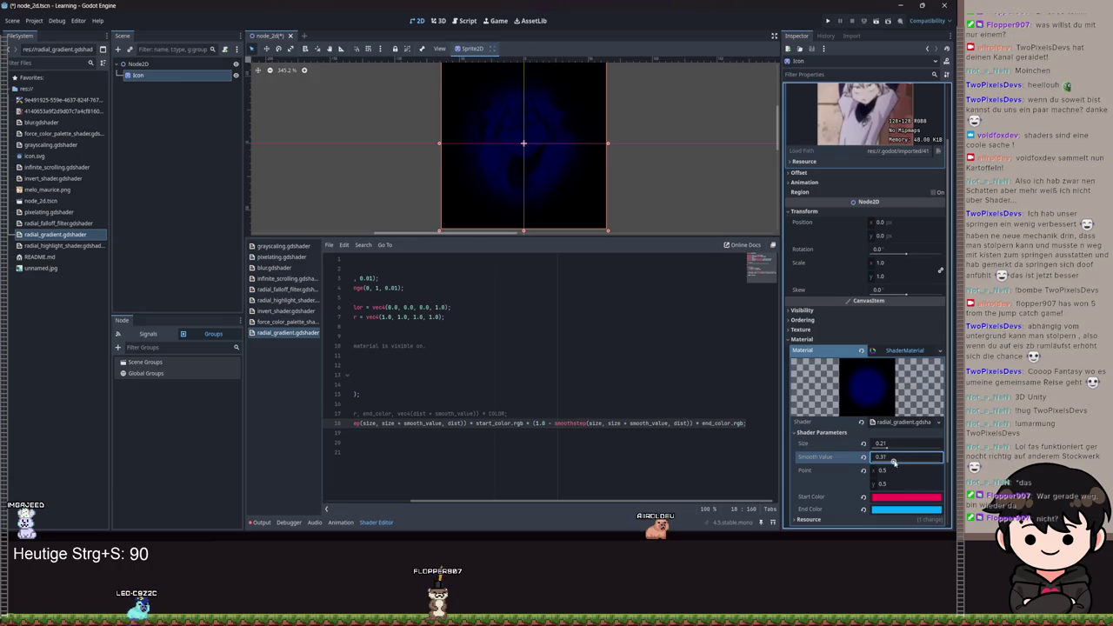
{"action": "mouse_move", "coordinate": [890, 448]}
{"action": "left_mouse_down"}
{"action": "mouse_move", "coordinate": [904, 448]}
{"action": "mouse_move", "coordinate": [878, 448]}
{"action": "mouse_move", "coordinate": [939, 448]}
{"action": "mouse_move", "coordinate": [879, 447]}
{"action": "mouse_move", "coordinate": [926, 448]}
{"action": "mouse_move", "coordinate": [882, 448]}
{"action": "mouse_move", "coordinate": [891, 457]}
{"action": "left_mouse_up"}
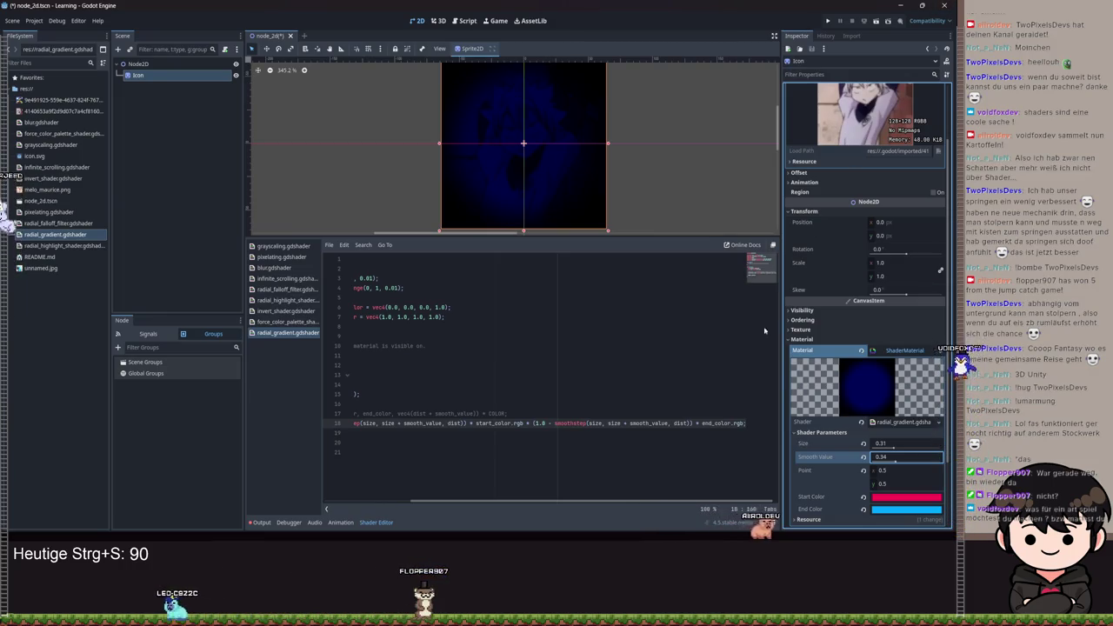
- Delete the trailing * end_color.rgb term from line 18 and save the scene
{"action": "left_click", "coordinate": [627, 425]}
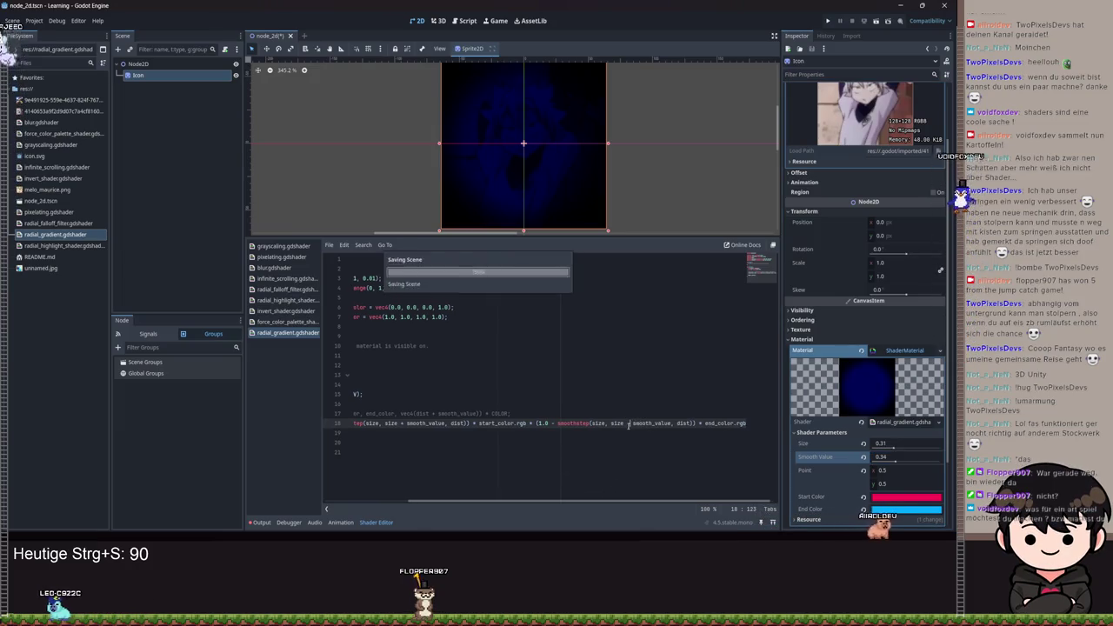
{"action": "key", "text": "End"}
{"action": "key", "text": "BackSpace"}
{"action": "key", "text": "BackSpace"}
{"action": "key", "text": "BackSpace"}
{"action": "key", "text": "ctrl+s"}
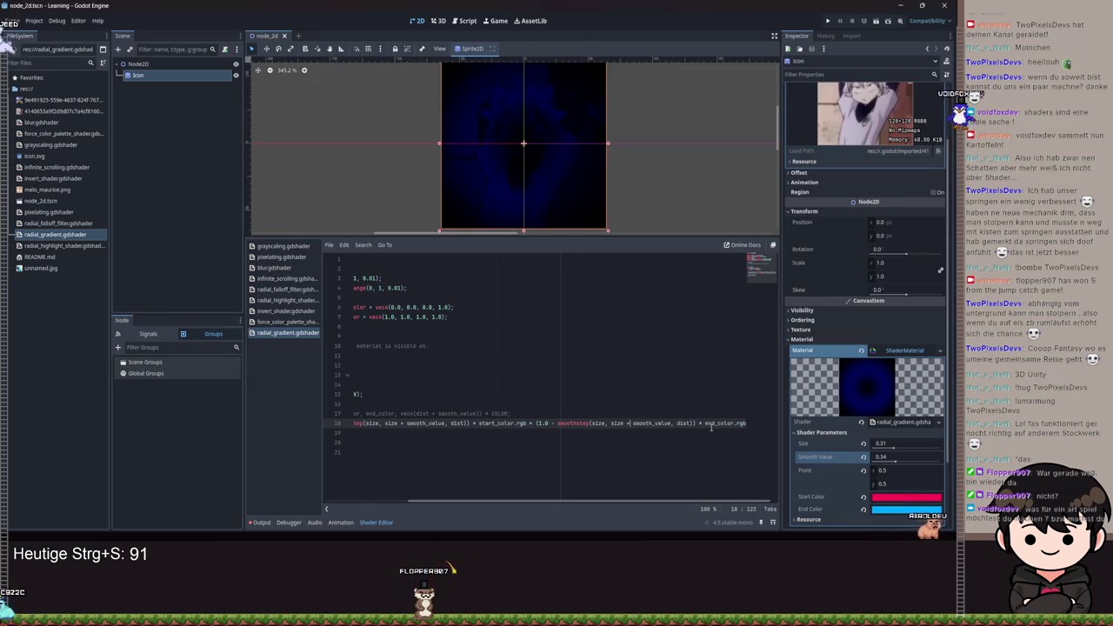
{"action": "key", "text": "BackSpace"}
{"action": "key", "text": "BackSpace"}
{"action": "key", "text": "BackSpace"}
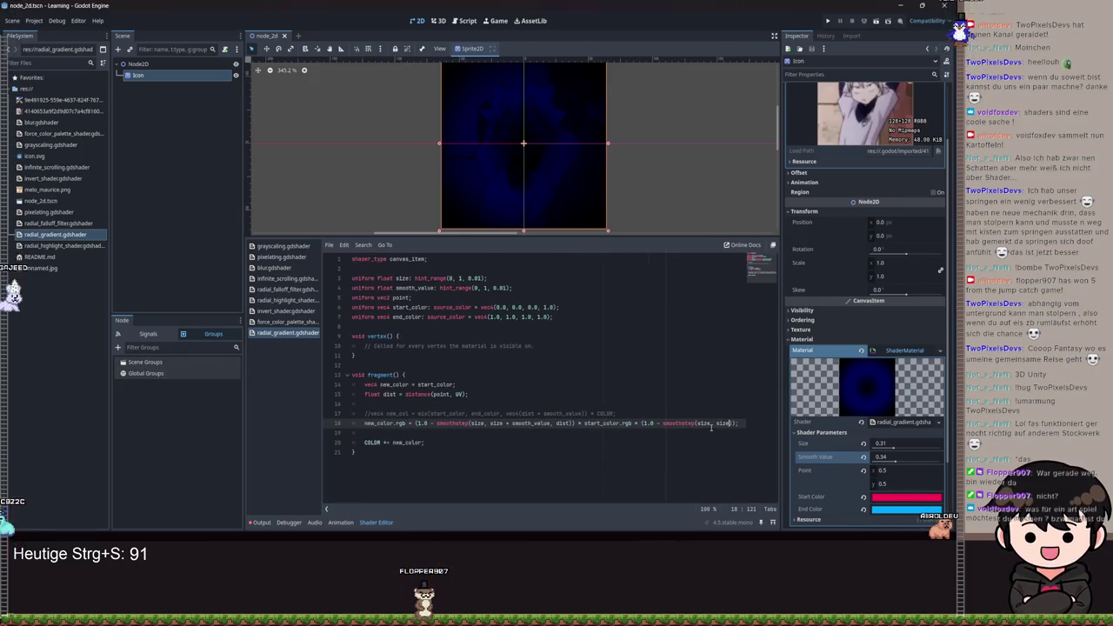
- Finish removing the second smoothstep term, save, and shrink Size to 0.01
{"action": "key", "text": "BackSpace"}
{"action": "key", "text": "BackSpace"}
{"action": "key", "text": "BackSpace"}
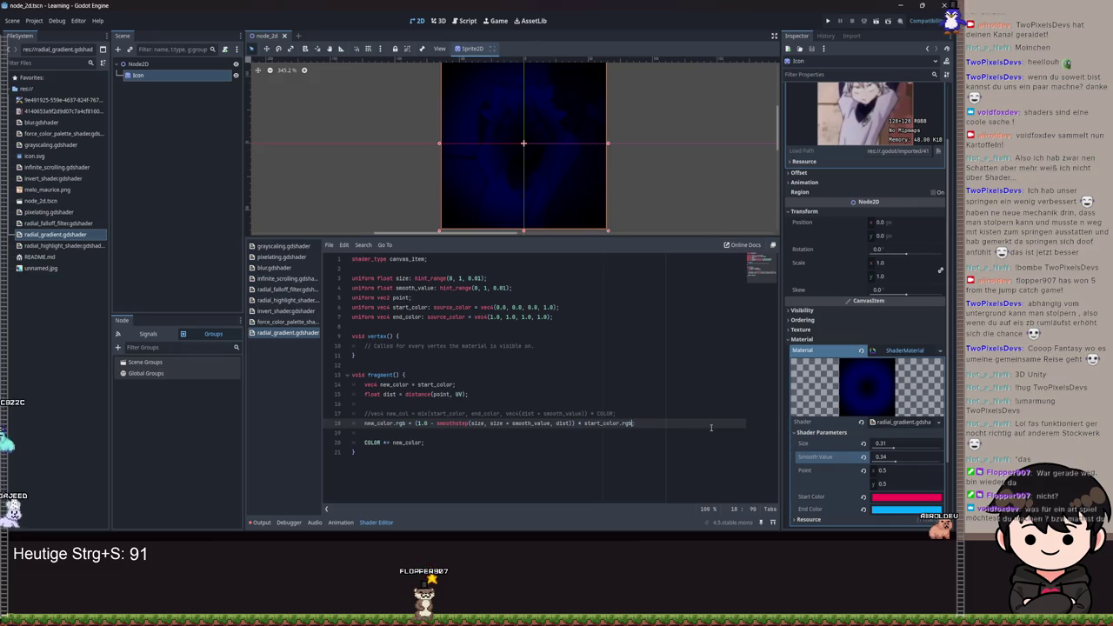
{"action": "key", "text": "ctrl+s"}
{"action": "type", "text": ";"}
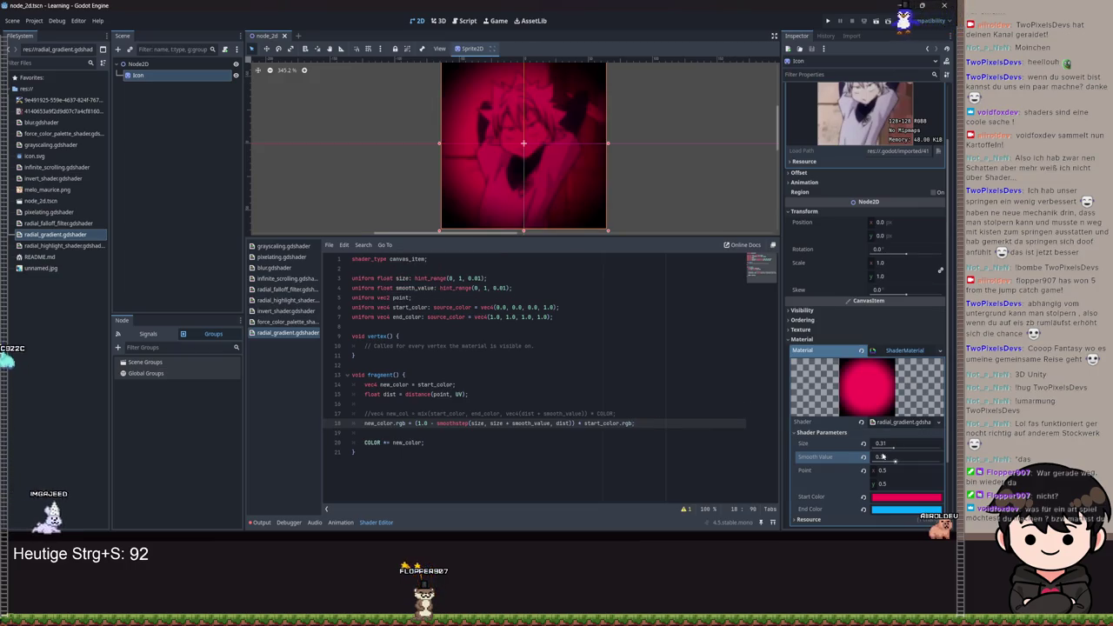
{"action": "mouse_move", "coordinate": [894, 448]}
{"action": "left_mouse_down"}
{"action": "mouse_move", "coordinate": [874, 447]}
{"action": "mouse_move", "coordinate": [903, 465]}
{"action": "left_mouse_up"}
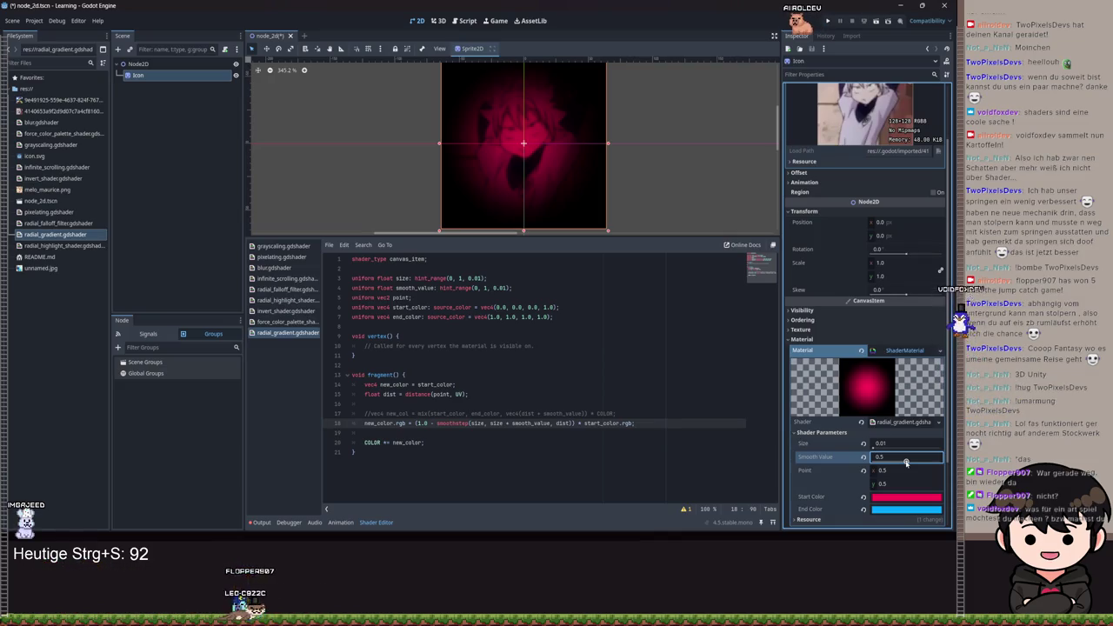
- Raise Smooth Value to 0.51 to soften the red glow
{"action": "scroll", "coordinate": [620, 155], "scroll_direction": "up", "scroll_amount": 3}
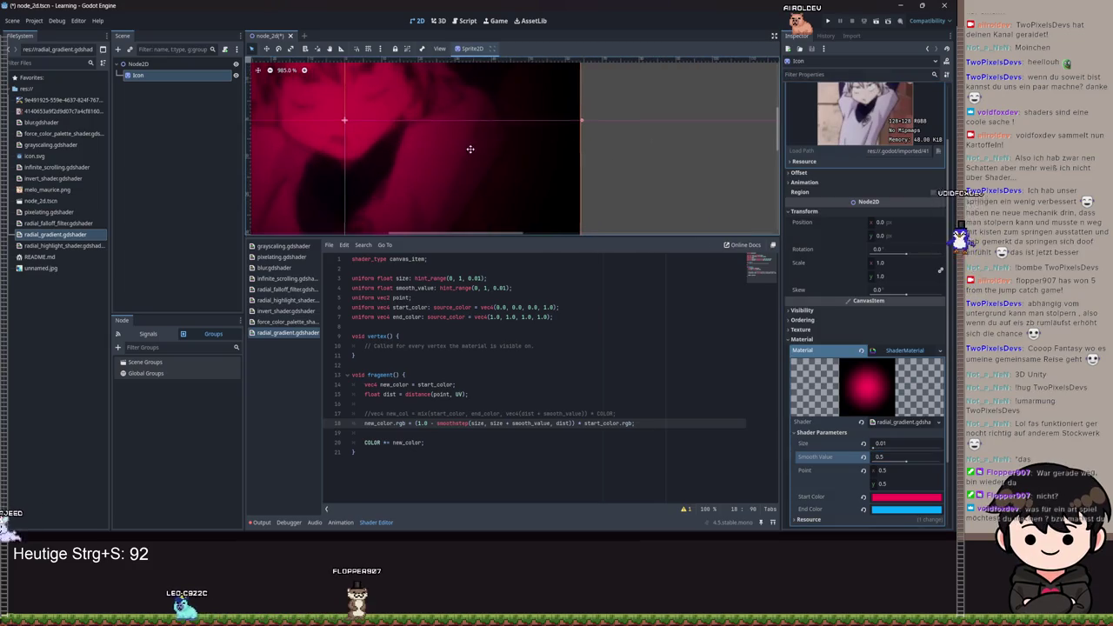
{"action": "scroll", "coordinate": [486, 155], "scroll_direction": "up", "scroll_amount": 4}
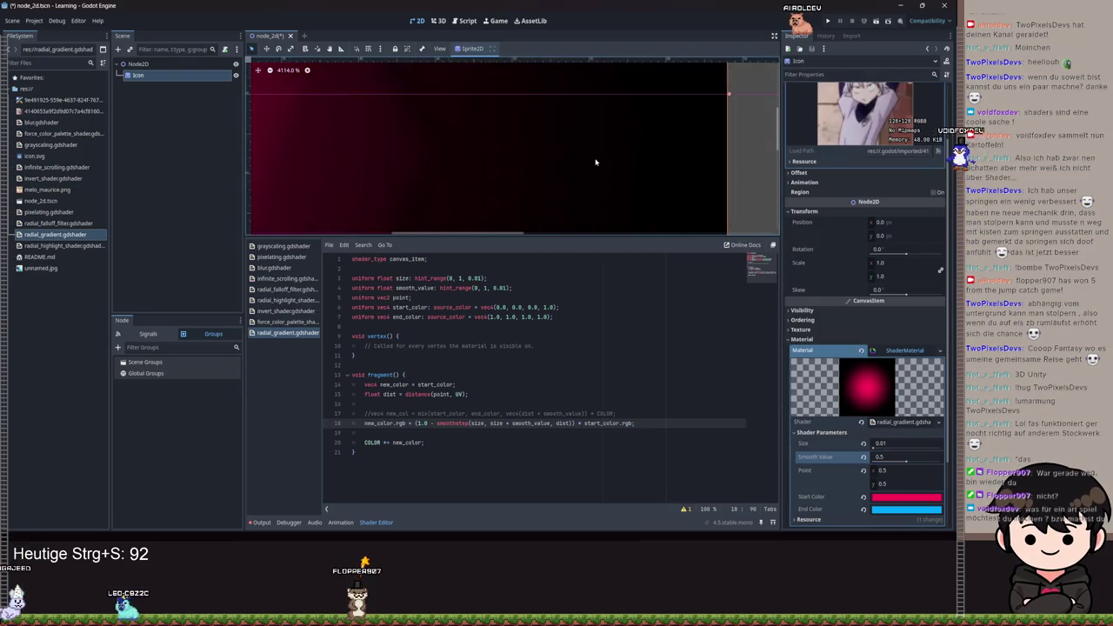
{"action": "scroll", "coordinate": [596, 162], "scroll_direction": "down", "scroll_amount": 7}
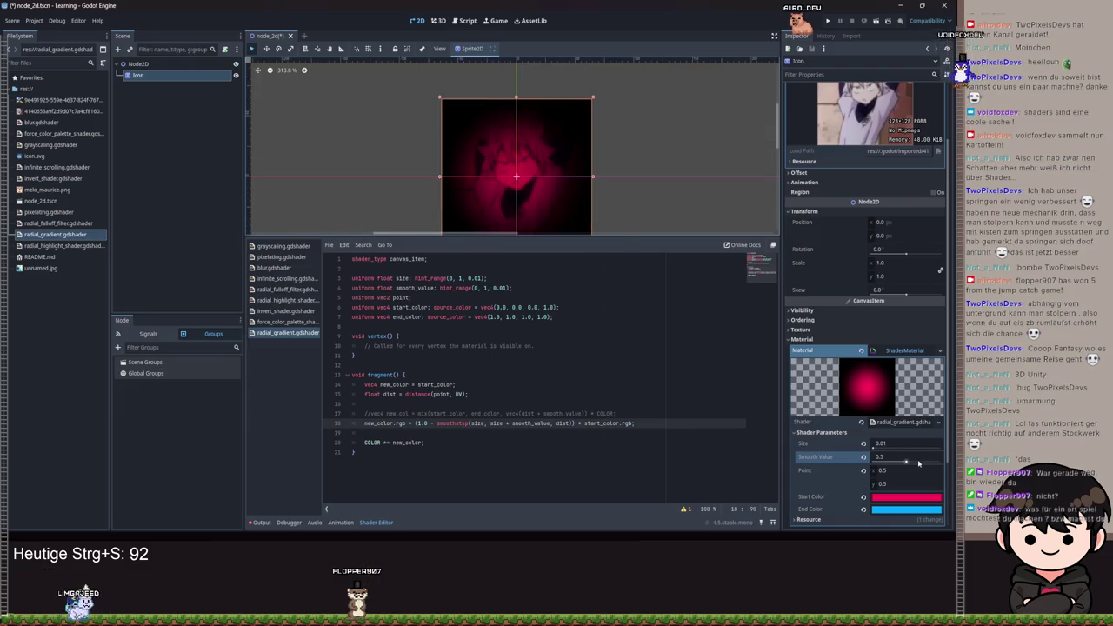
{"action": "left_click_drag", "start_coordinate": [907, 458], "coordinate": [936, 453]}
{"action": "left_click_drag", "start_coordinate": [899, 460], "coordinate": [907, 461]}
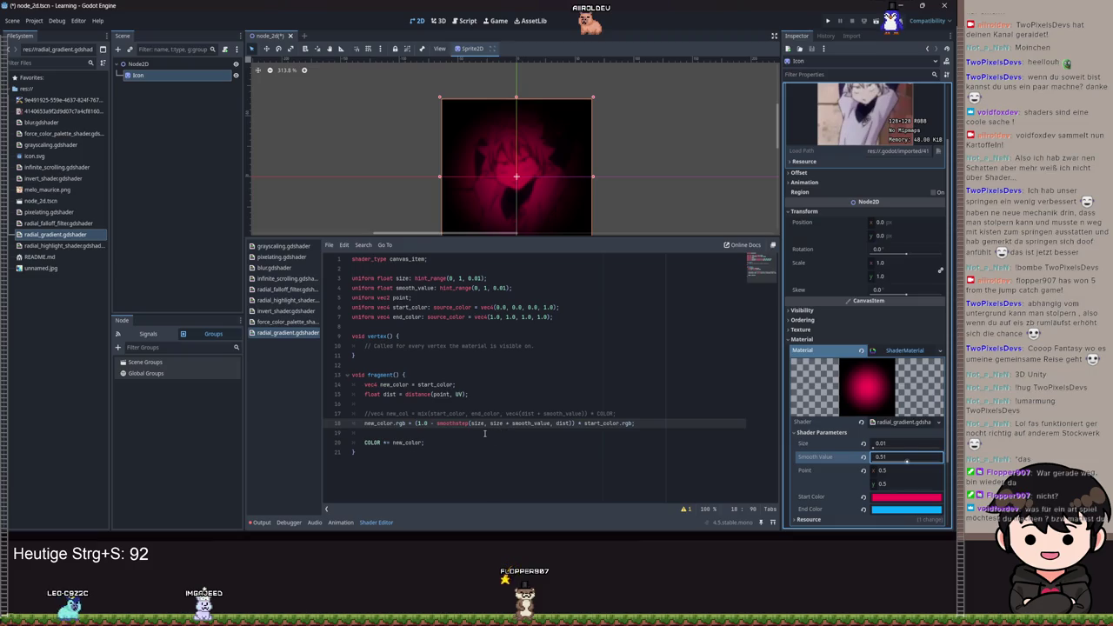
- Try start_color and end_color as smoothstep arguments, then undo and save
{"action": "left_click", "coordinate": [480, 423]}
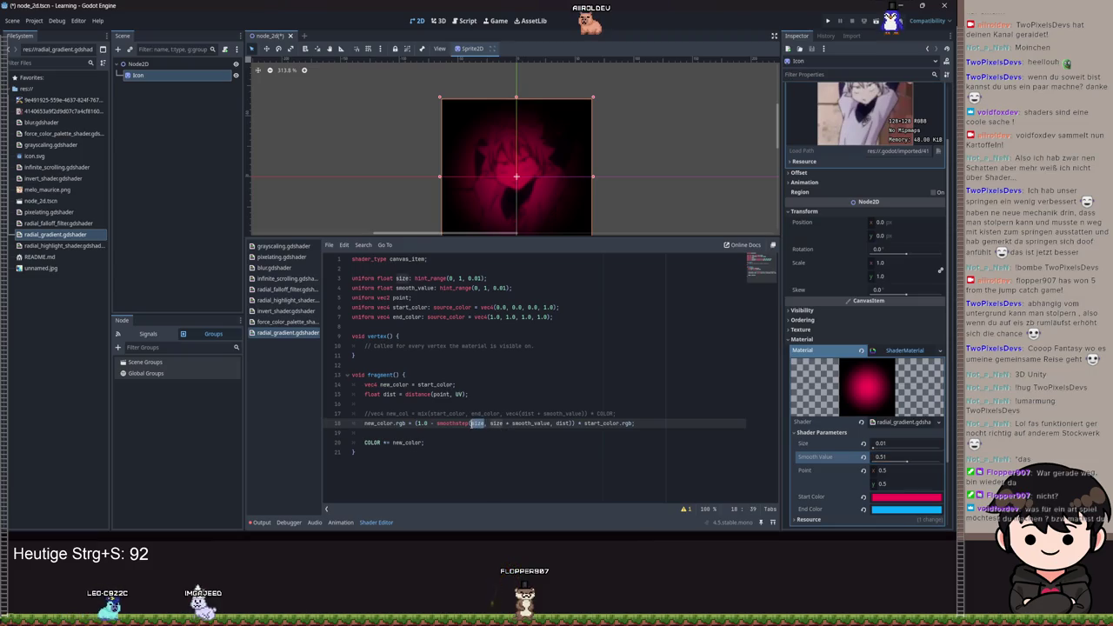
{"action": "type", "text": "sta"}
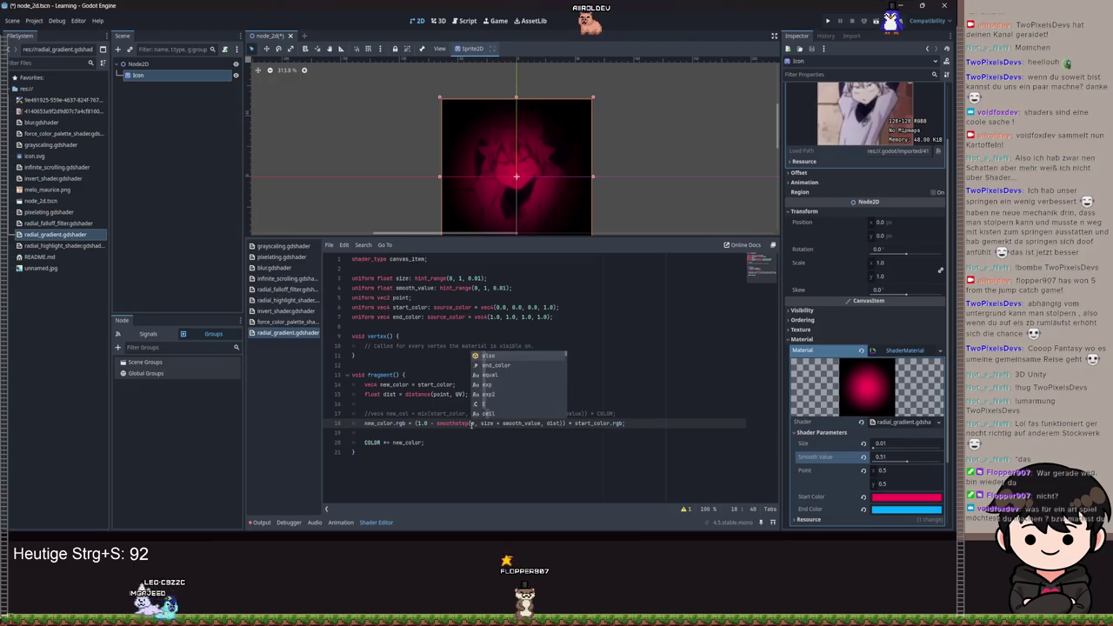
{"action": "key", "text": "Return"}
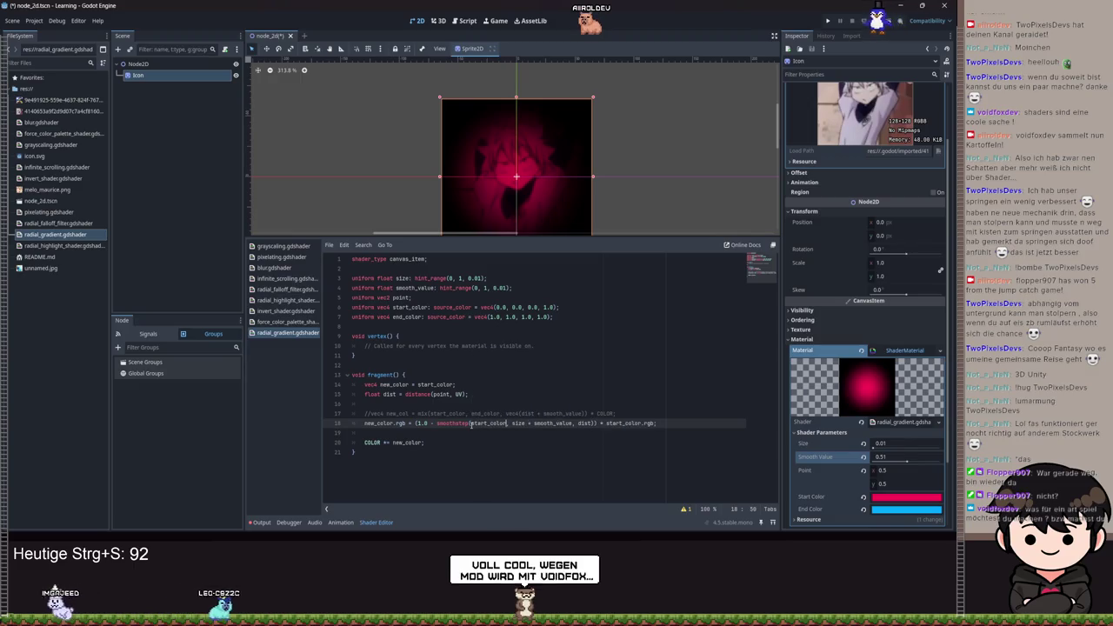
{"action": "type", "text": "n"}
{"action": "key", "text": "Return"}
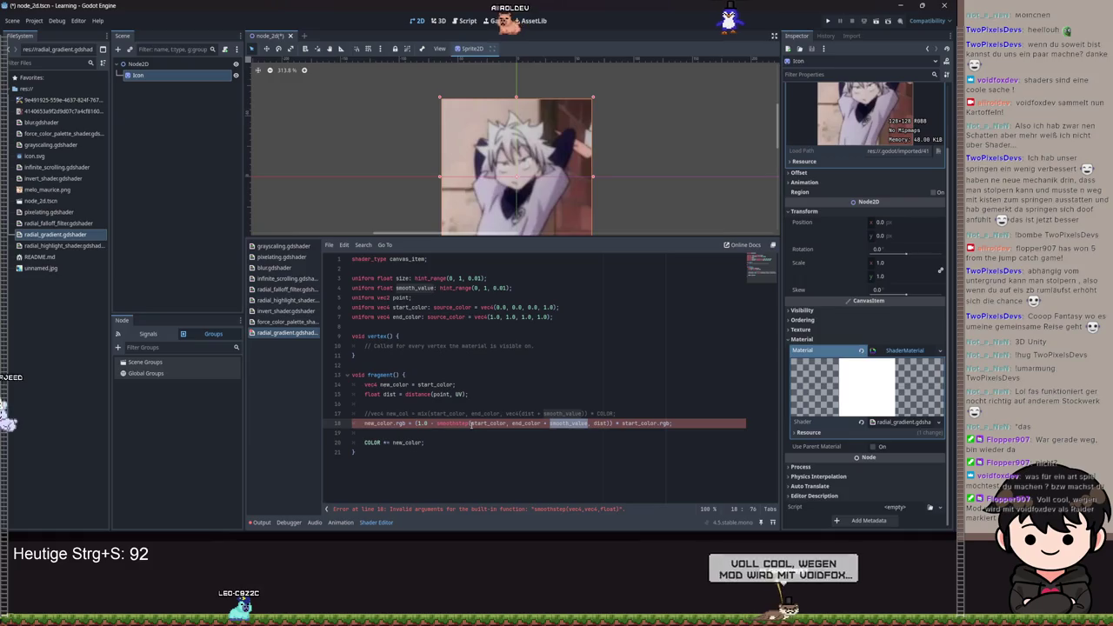
{"action": "key", "text": "Left"}
{"action": "key", "text": "ctrl+Right"}
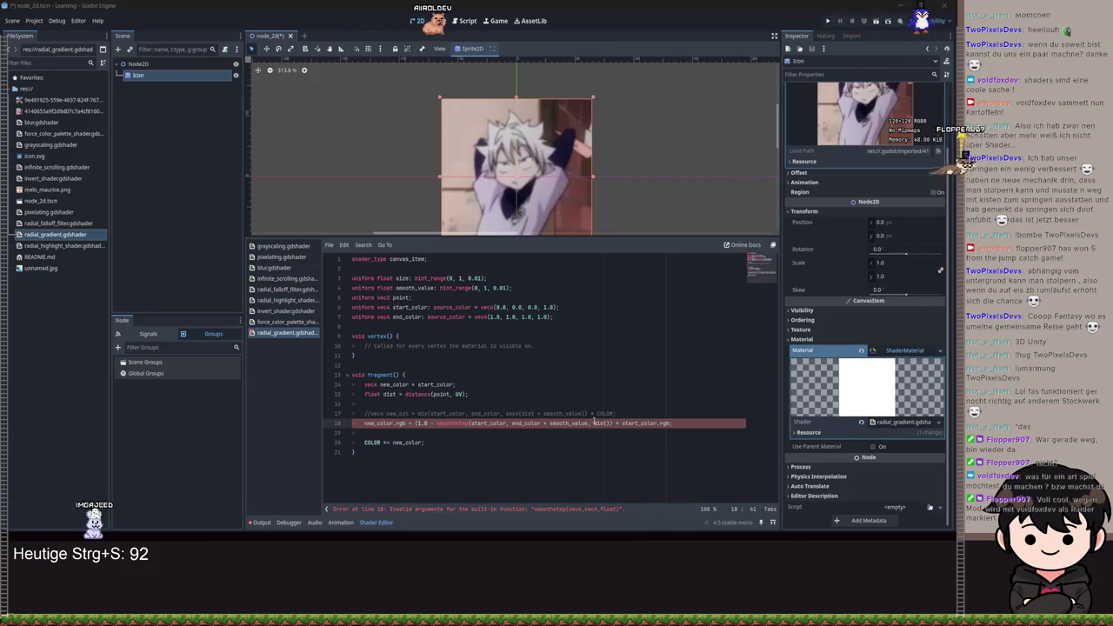
{"action": "key", "text": "BackSpace"}
{"action": "key", "text": "BackSpace"}
{"action": "key", "text": "BackSpace"}
{"action": "key", "text": "ctrl+z"}
{"action": "key", "text": "ctrl+z"}
{"action": "key", "text": "ctrl+z"}
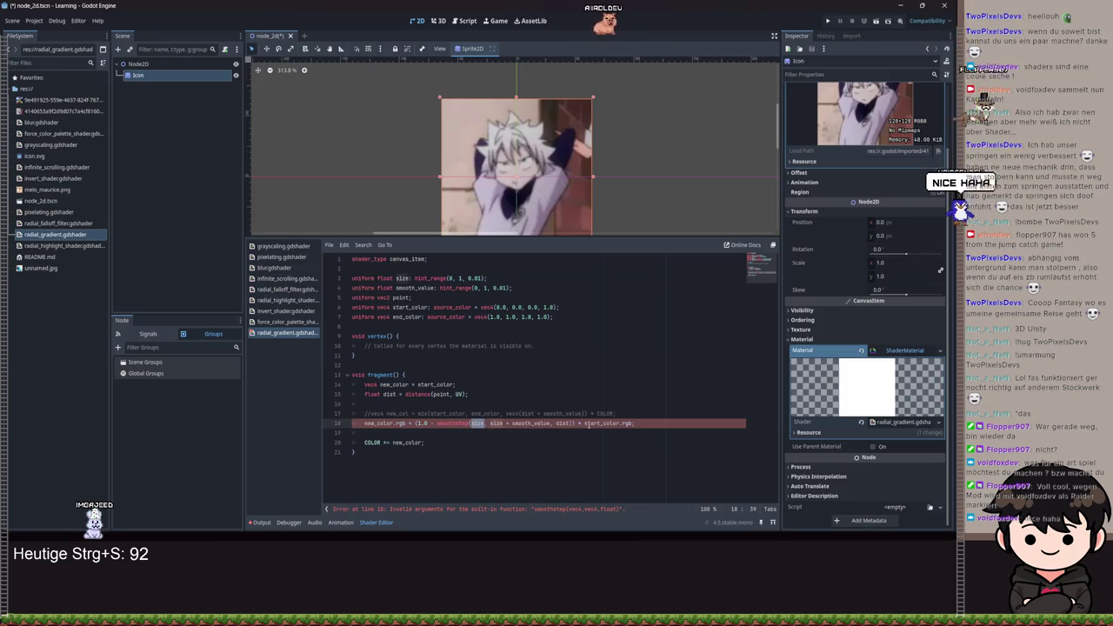
{"action": "key", "text": "ctrl+s"}
{"action": "key", "text": "ctrl+s"}
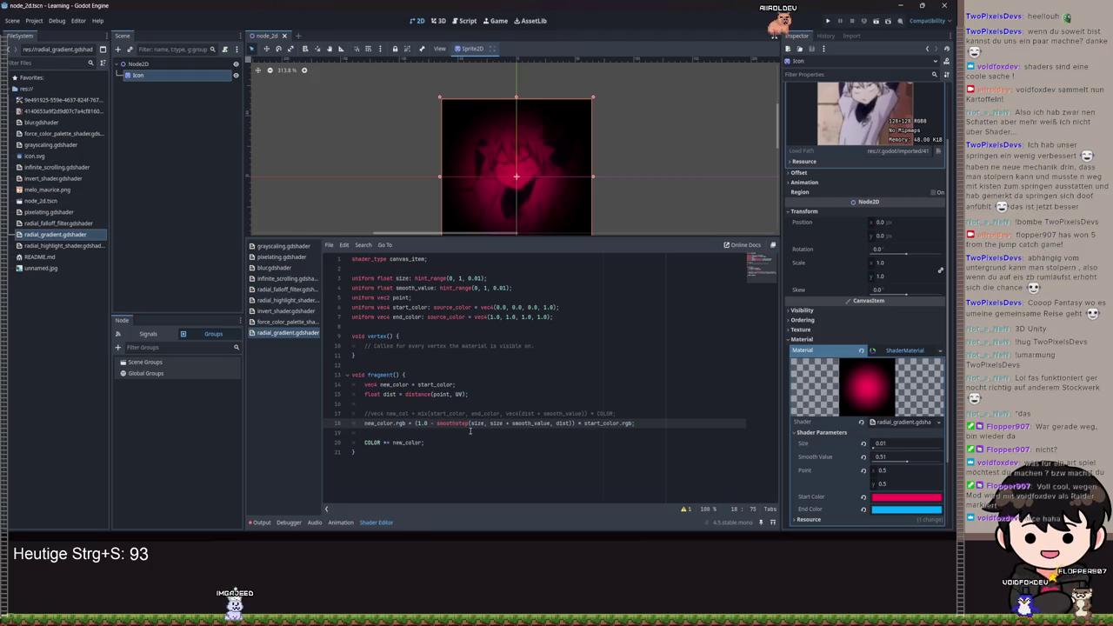
- Replace smoothstep's edges with start_color and end_color, dropping the smooth_value offset
{"action": "double_click", "coordinate": [472, 424]}
{"action": "type", "text": "sta"}
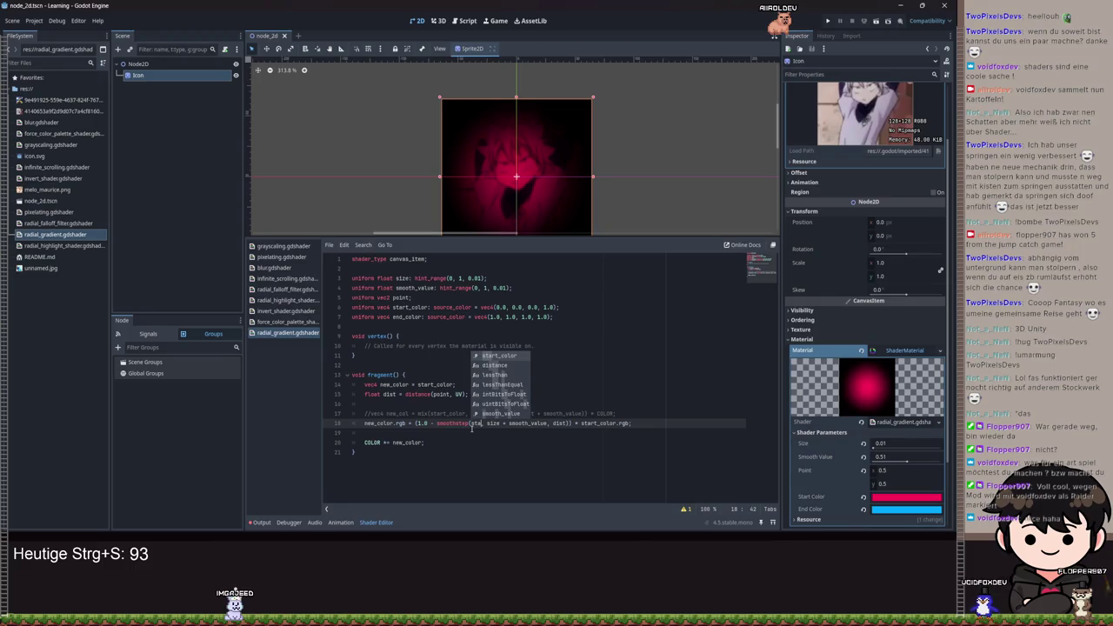
{"action": "key", "text": "Return"}
{"action": "key", "text": "ctrl+shift+Left"}
{"action": "type", "text": "end"}
{"action": "key", "text": "Return"}
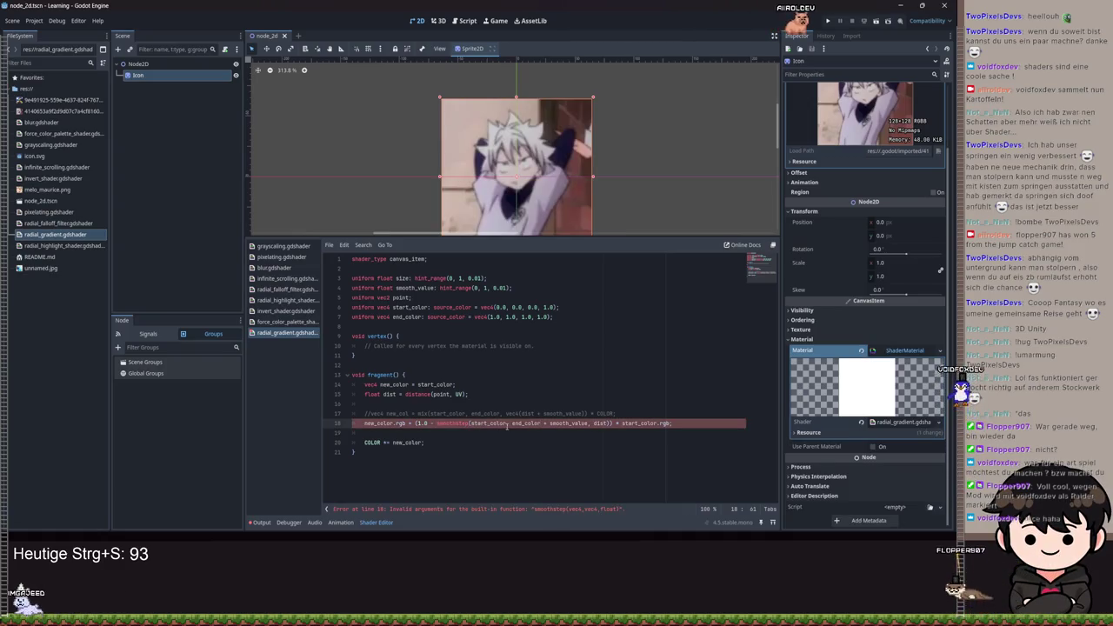
{"action": "left_click_drag", "start_coordinate": [541, 424], "coordinate": [589, 424]}
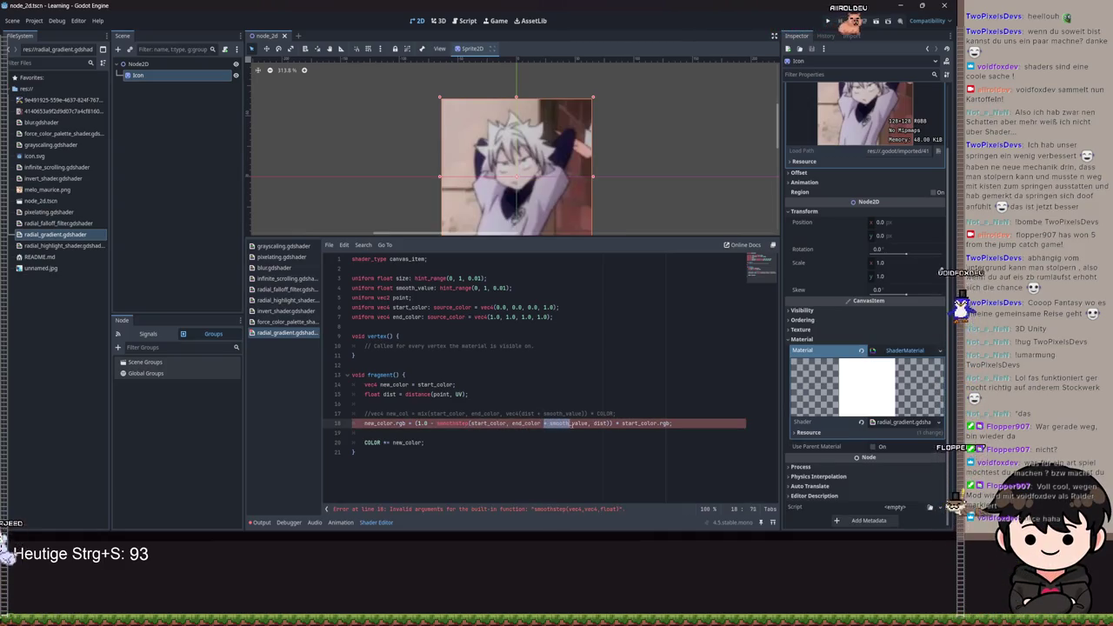
{"action": "key", "text": "BackSpace"}
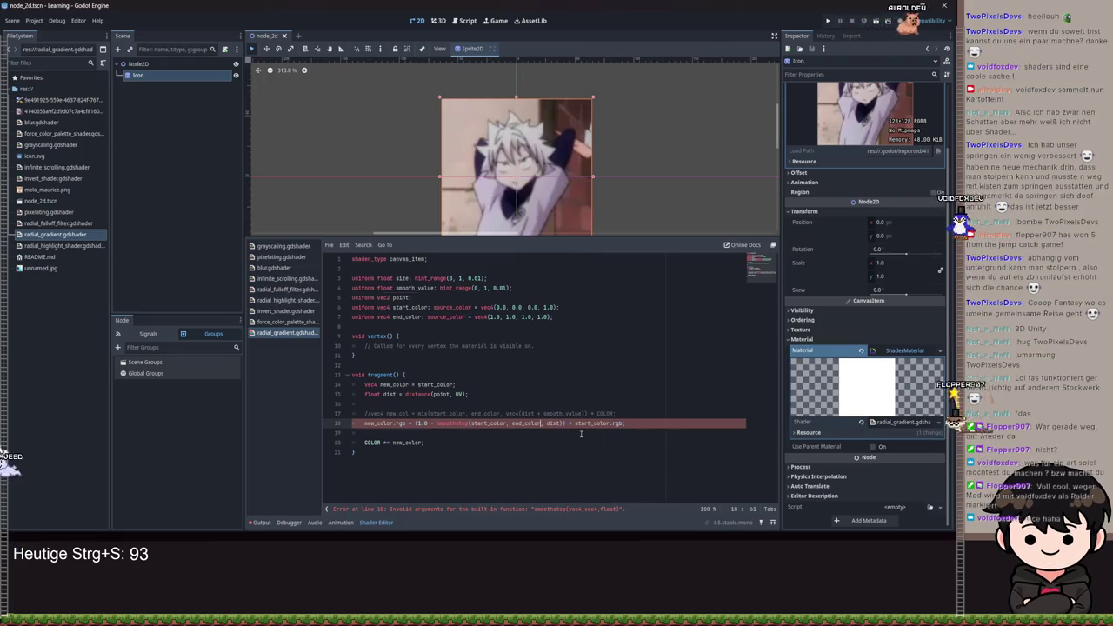
{"action": "key", "text": "ctrl+s"}
- Add .rgb to both colours, wrap dist in vec3(), and save to clear the error
{"action": "left_click", "coordinate": [545, 424]}
{"action": "type", "text": "vec4("}
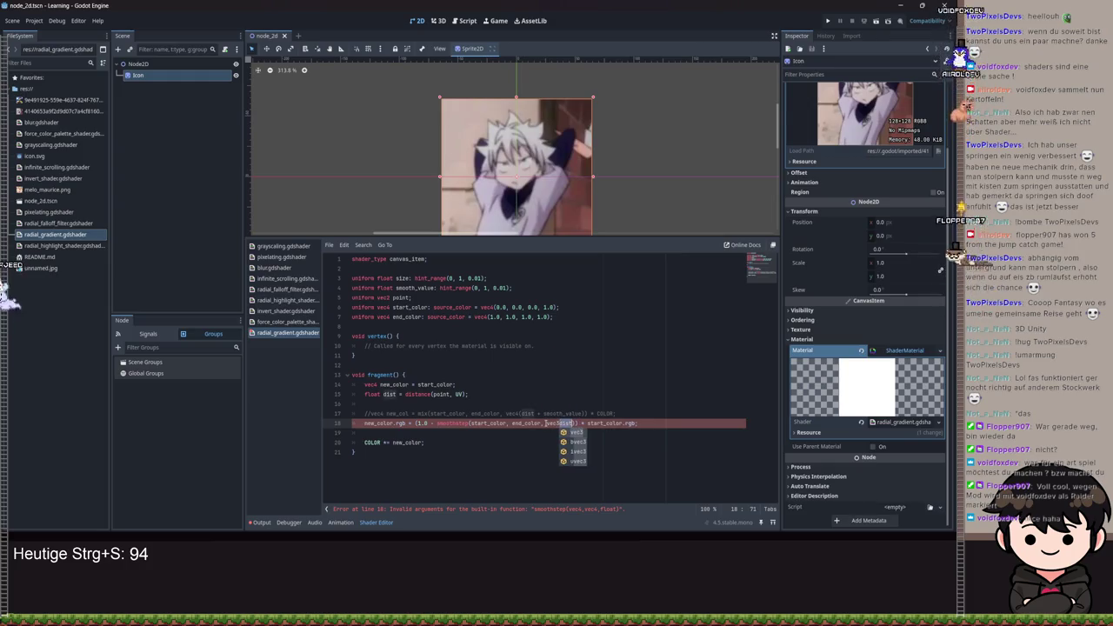
{"action": "key", "text": "Left"}
{"action": "key", "text": "Left"}
{"action": "key", "text": "Left"}
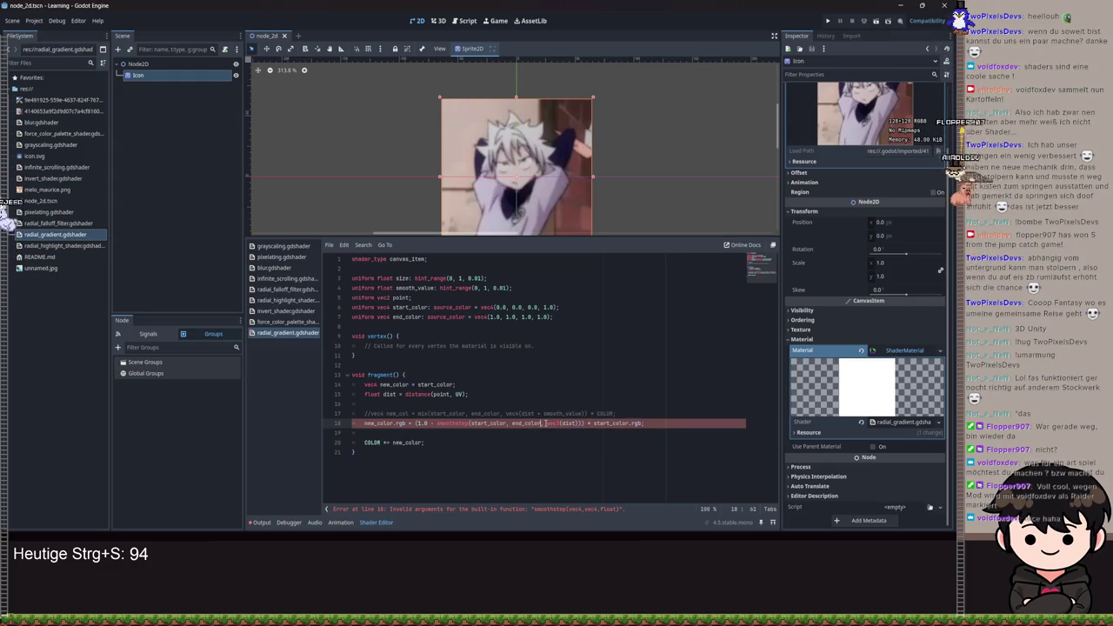
{"action": "type", "text": ".rgb"}
{"action": "key", "text": "Right"}
{"action": "key", "text": "Right"}
{"action": "key", "text": "Right"}
{"action": "key", "text": "BackSpace"}
{"action": "type", "text": "3"}
{"action": "key", "text": "Right"}
{"action": "key", "text": "ctrl+Left"}
{"action": "key", "text": "ctrl+Left"}
{"action": "key", "text": "ctrl+Left"}
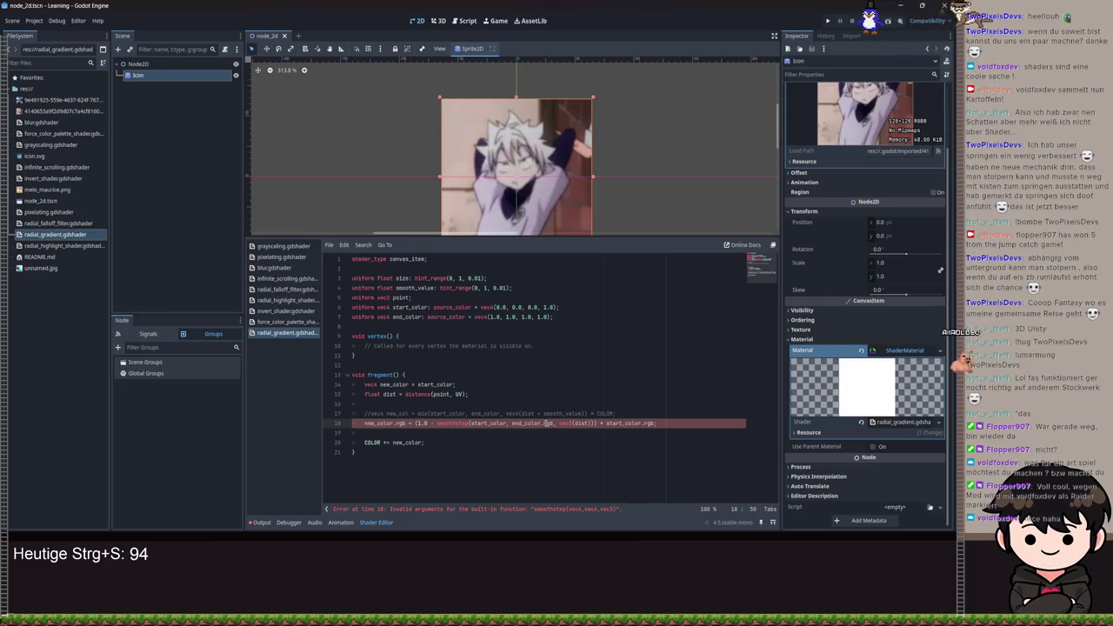
{"action": "type", "text": ".rgb"}
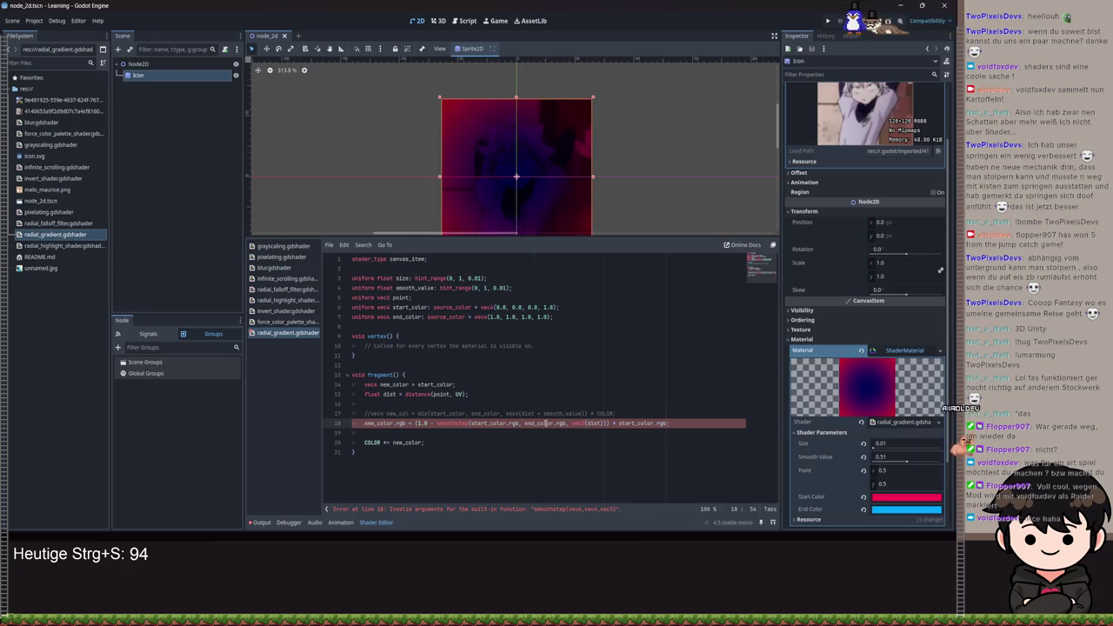
{"action": "key", "text": "ctrl+s"}
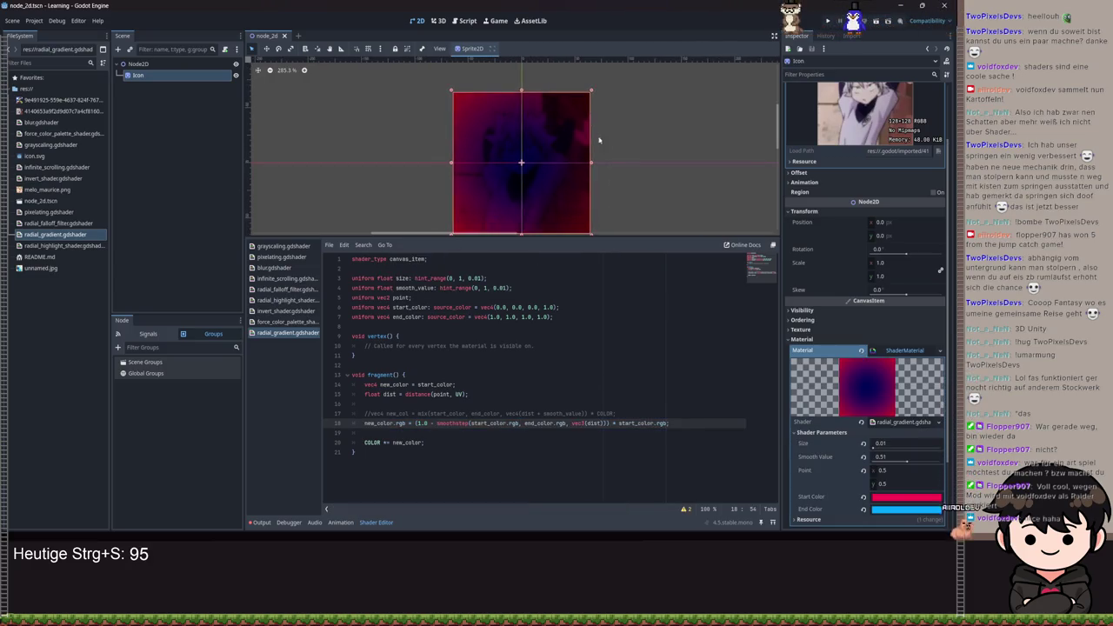
- Lower the gradient's Smooth Value to 0.4
{"action": "scroll", "coordinate": [609, 171], "scroll_direction": "up", "scroll_amount": 1}
{"action": "scroll", "coordinate": [609, 172], "scroll_direction": "up", "scroll_amount": 1}
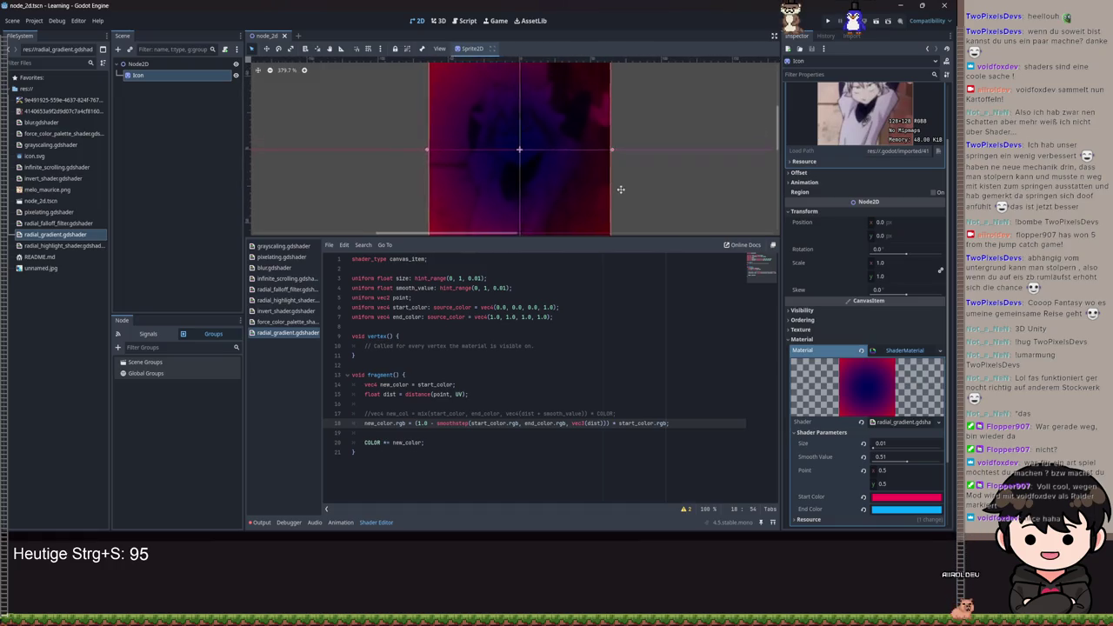
{"action": "left_click_drag", "start_coordinate": [906, 463], "coordinate": [878, 445]}
{"action": "type", "text": "0.45"}
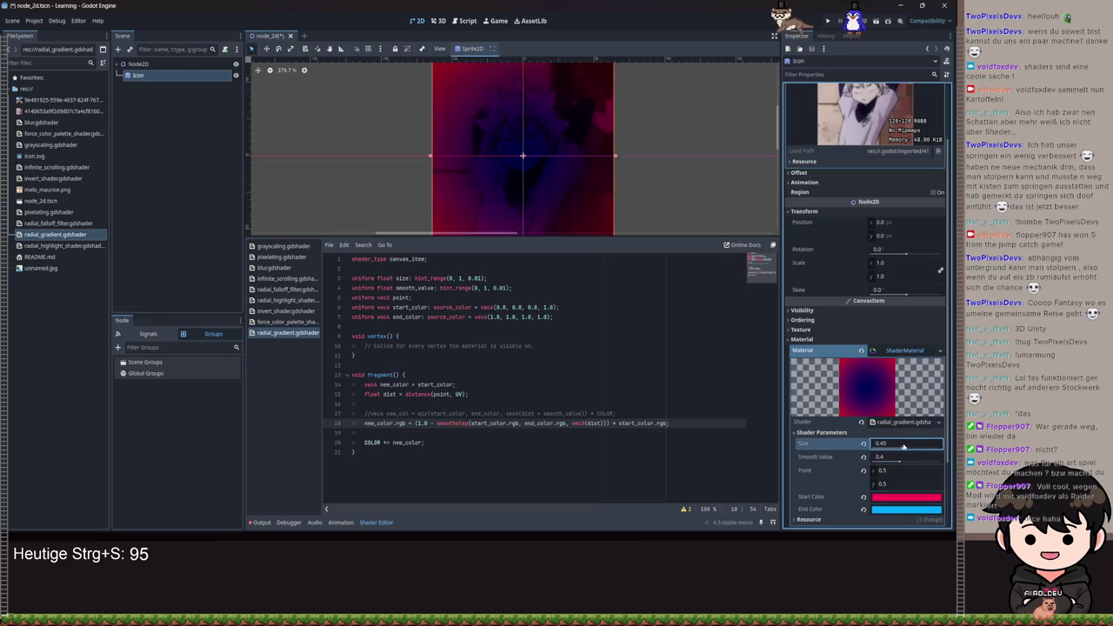
- Change the Start Color to teal in the colour picker
{"action": "left_click", "coordinate": [894, 500]}
{"action": "mouse_move", "coordinate": [899, 309]}
{"action": "left_mouse_down"}
{"action": "mouse_move", "coordinate": [930, 334]}
{"action": "mouse_move", "coordinate": [897, 324]}
{"action": "mouse_move", "coordinate": [911, 308]}
{"action": "mouse_move", "coordinate": [904, 276]}
{"action": "left_mouse_up"}
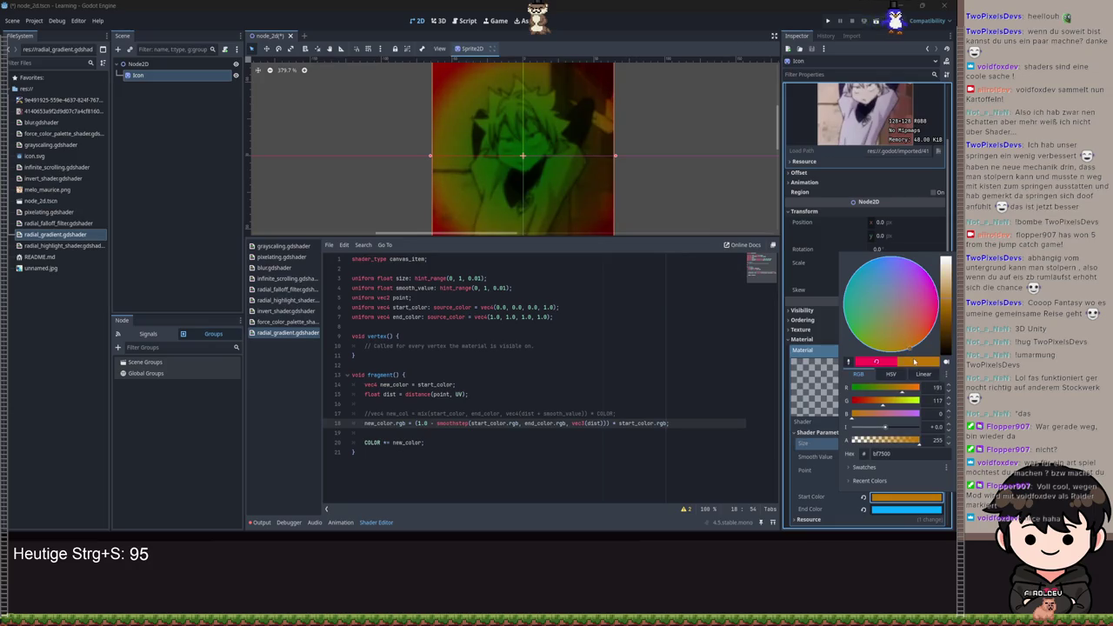
{"action": "mouse_move", "coordinate": [913, 344]}
{"action": "left_mouse_down"}
{"action": "mouse_move", "coordinate": [895, 278]}
{"action": "mouse_move", "coordinate": [921, 286]}
{"action": "mouse_move", "coordinate": [895, 275]}
{"action": "mouse_move", "coordinate": [867, 326]}
{"action": "left_mouse_up"}
{"action": "mouse_move", "coordinate": [871, 280]}
{"action": "left_mouse_down"}
{"action": "mouse_move", "coordinate": [913, 265]}
{"action": "mouse_move", "coordinate": [934, 325]}
{"action": "mouse_move", "coordinate": [933, 296]}
{"action": "mouse_move", "coordinate": [860, 300]}
{"action": "mouse_move", "coordinate": [932, 295]}
{"action": "mouse_move", "coordinate": [896, 331]}
{"action": "mouse_move", "coordinate": [818, 278]}
{"action": "mouse_move", "coordinate": [869, 269]}
{"action": "mouse_move", "coordinate": [912, 343]}
{"action": "mouse_move", "coordinate": [921, 269]}
{"action": "mouse_move", "coordinate": [853, 300]}
{"action": "left_mouse_up"}
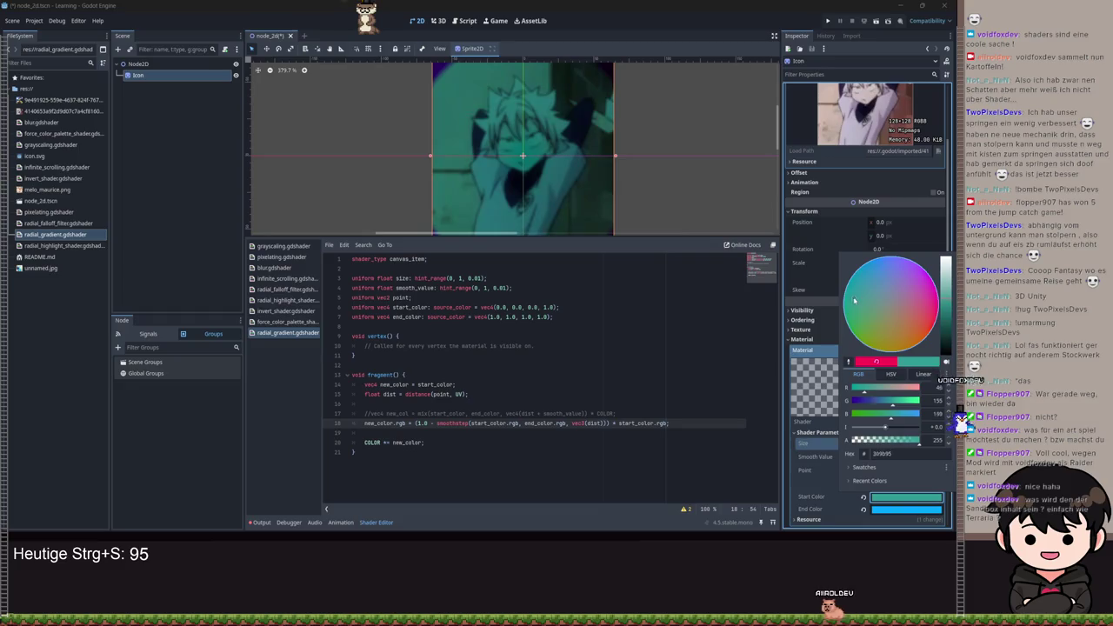
{"action": "mouse_move", "coordinate": [813, 241]}
{"action": "left_mouse_down"}
{"action": "mouse_move", "coordinate": [860, 339]}
{"action": "mouse_move", "coordinate": [857, 279]}
{"action": "mouse_move", "coordinate": [738, 325]}
{"action": "mouse_move", "coordinate": [934, 323]}
{"action": "mouse_move", "coordinate": [696, 391]}
{"action": "mouse_move", "coordinate": [661, 365]}
{"action": "mouse_move", "coordinate": [869, 174]}
{"action": "mouse_move", "coordinate": [479, 236]}
{"action": "left_mouse_up"}
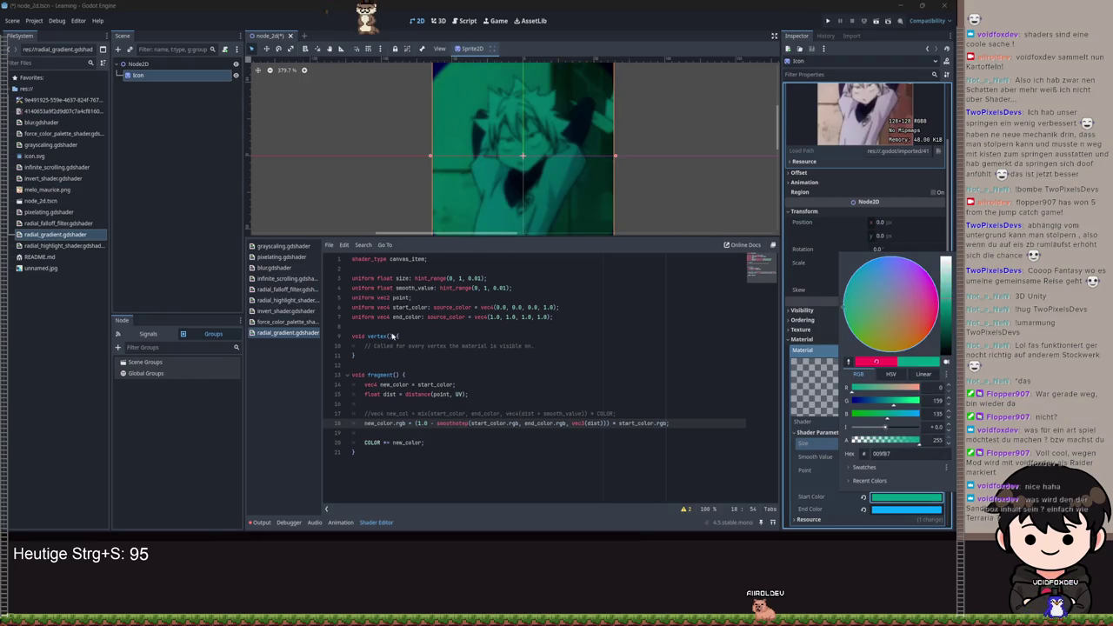
{"action": "left_click", "coordinate": [567, 342]}
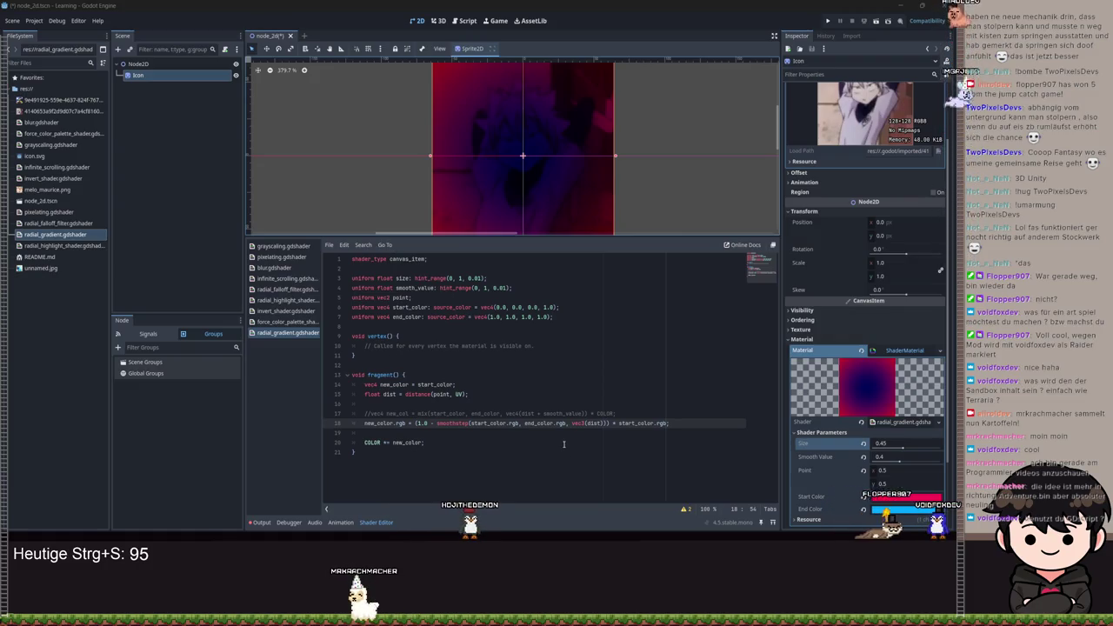
- Place the edit point just before smoothstep on line 18
{"action": "left_click", "coordinate": [433, 424]}
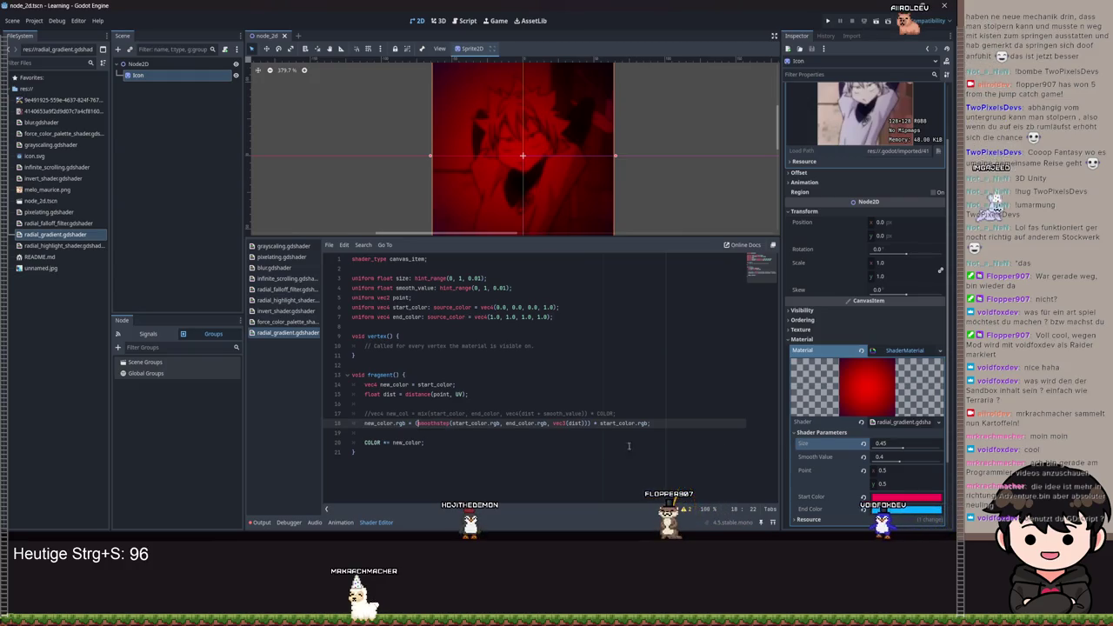
- Experiment with + size on line 18 and sweep Size and Smooth Value values
{"action": "mouse_move", "coordinate": [903, 450]}
{"action": "left_mouse_down"}
{"action": "mouse_move", "coordinate": [894, 463]}
{"action": "mouse_move", "coordinate": [913, 463]}
{"action": "left_mouse_up"}
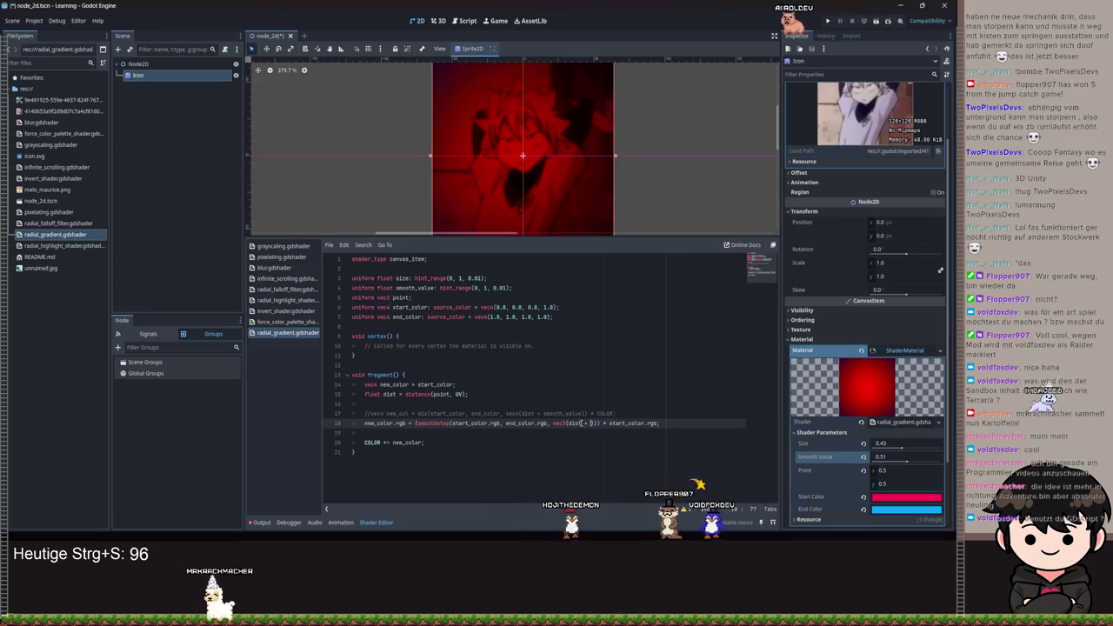
{"action": "type", "text": "+ size"}
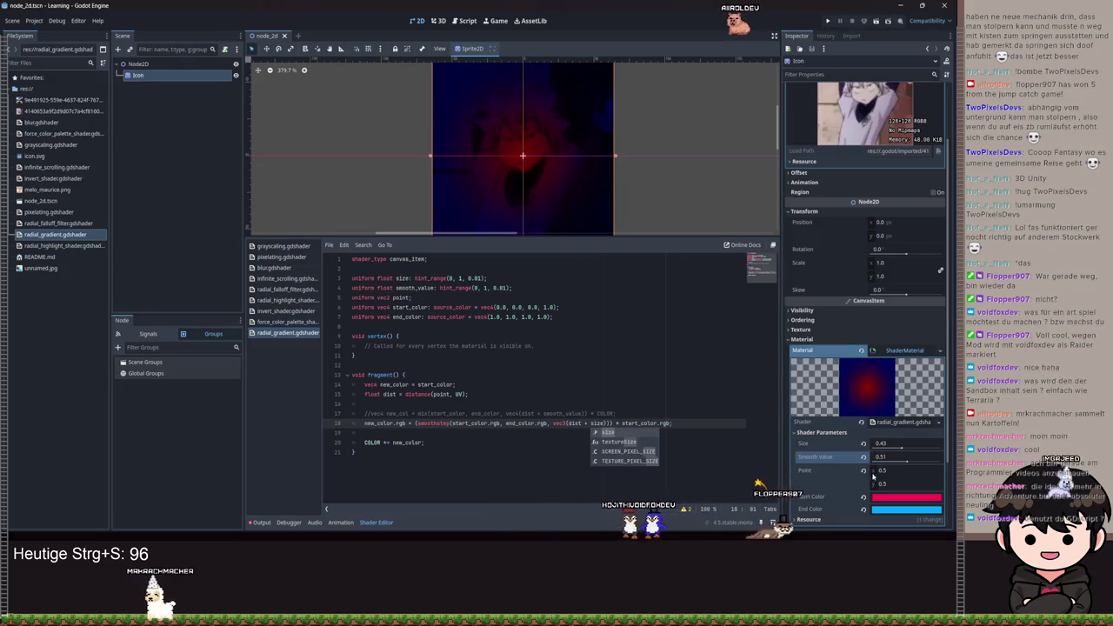
{"action": "left_click_drag", "start_coordinate": [901, 448], "coordinate": [916, 455]}
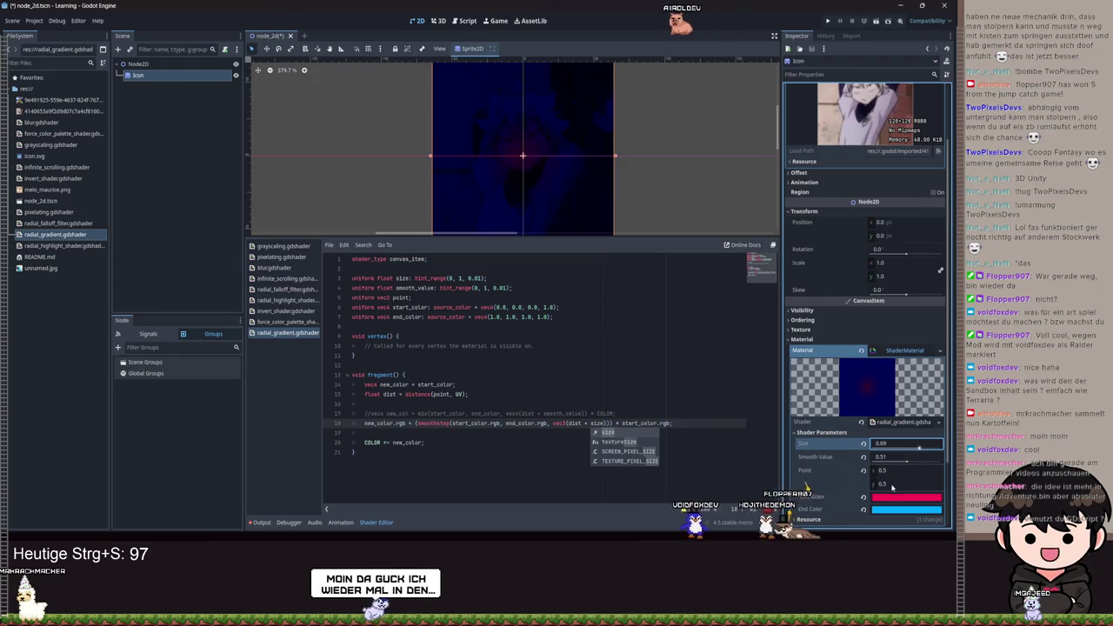
{"action": "mouse_move", "coordinate": [918, 457]}
{"action": "left_mouse_down"}
{"action": "mouse_move", "coordinate": [904, 461]}
{"action": "mouse_move", "coordinate": [921, 457]}
{"action": "left_mouse_up"}
{"action": "mouse_move", "coordinate": [904, 443]}
{"action": "left_mouse_down"}
{"action": "mouse_move", "coordinate": [939, 444]}
{"action": "mouse_move", "coordinate": [922, 444]}
{"action": "left_mouse_up"}
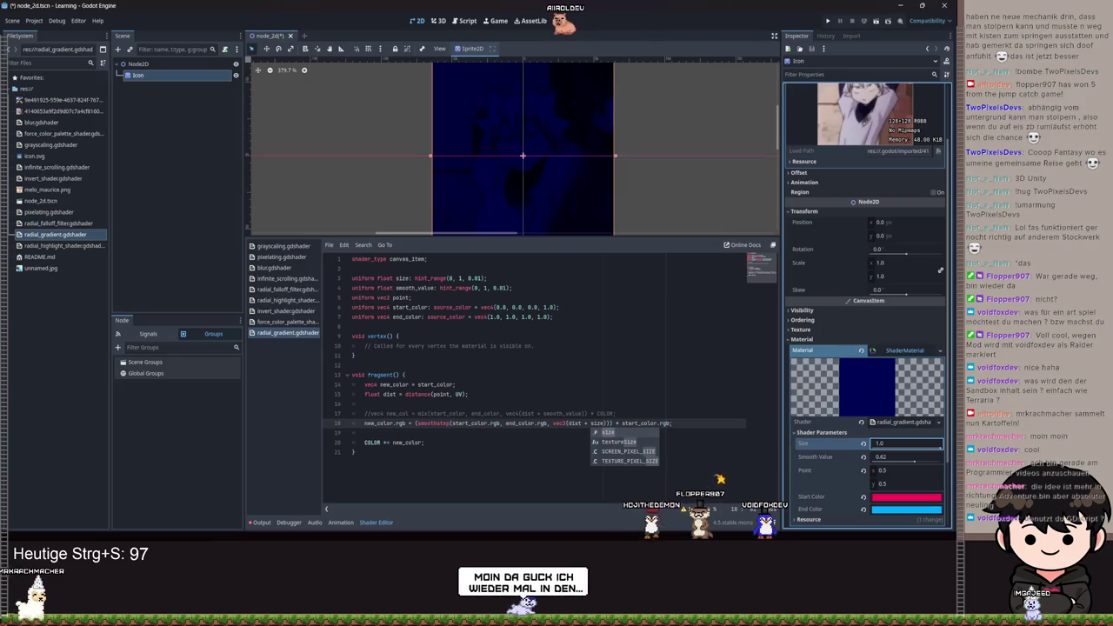
{"action": "left_click_drag", "start_coordinate": [921, 444], "coordinate": [869, 443]}
{"action": "left_click", "coordinate": [591, 413]}
- Restore line 18's 1.0 - smoothstep form via undo/redo and save the scene
{"action": "key", "text": "ctrl+z"}
{"action": "key", "text": "ctrl+z"}
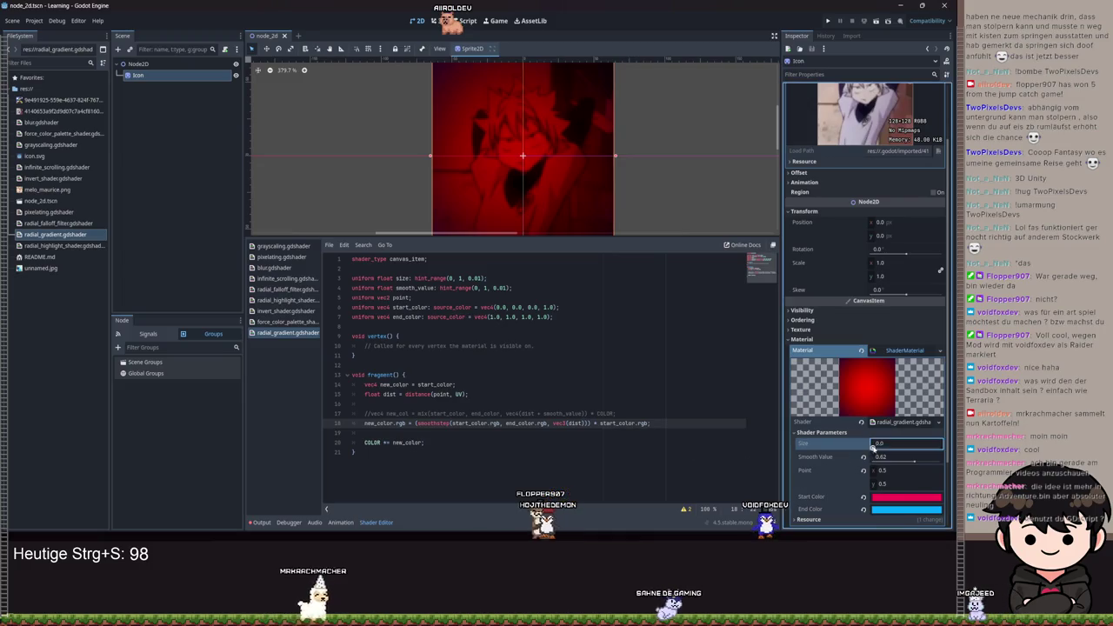
{"action": "key", "text": "ctrl+y"}
{"action": "key", "text": "ctrl+s"}
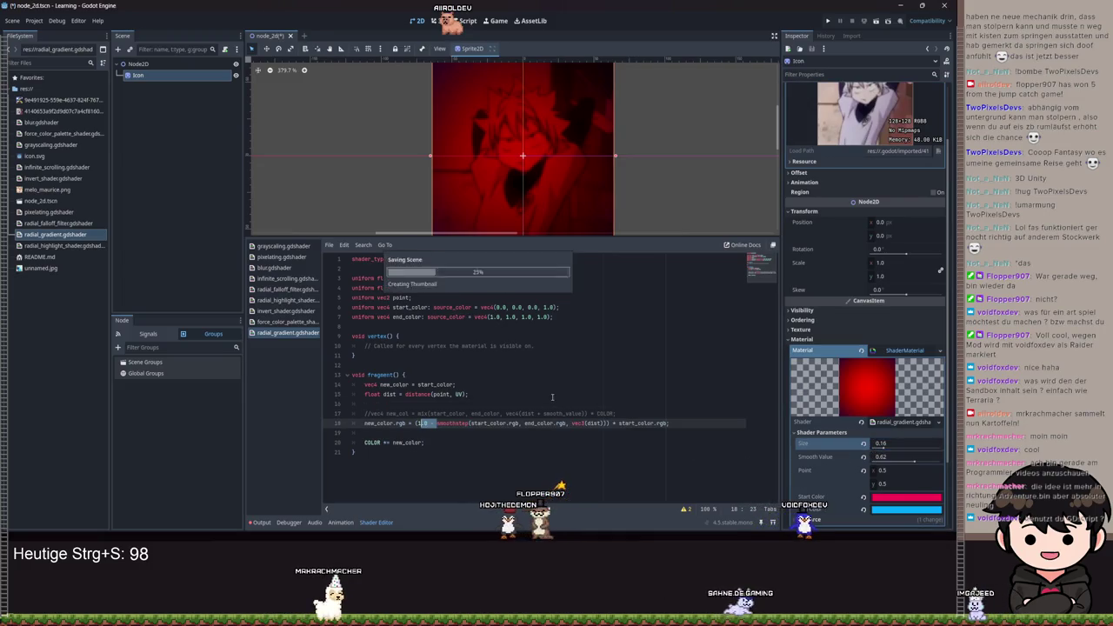
{"action": "key", "text": "ctrl+s"}
{"action": "key", "text": "ctrl+s"}
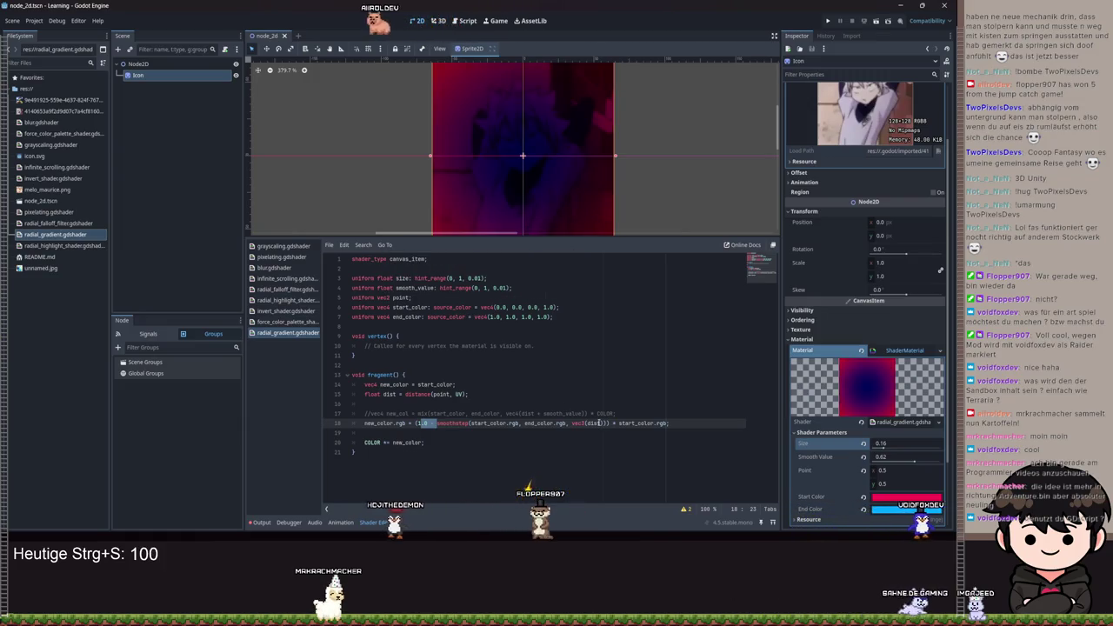
{"action": "left_click", "coordinate": [598, 423]}
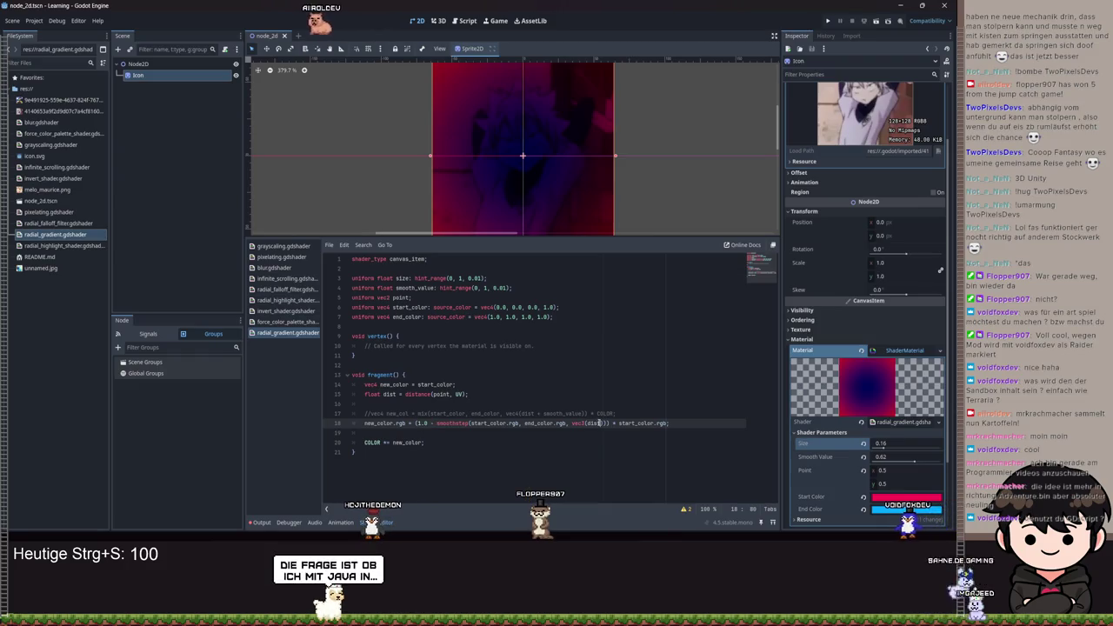
{"action": "key", "text": "Right"}
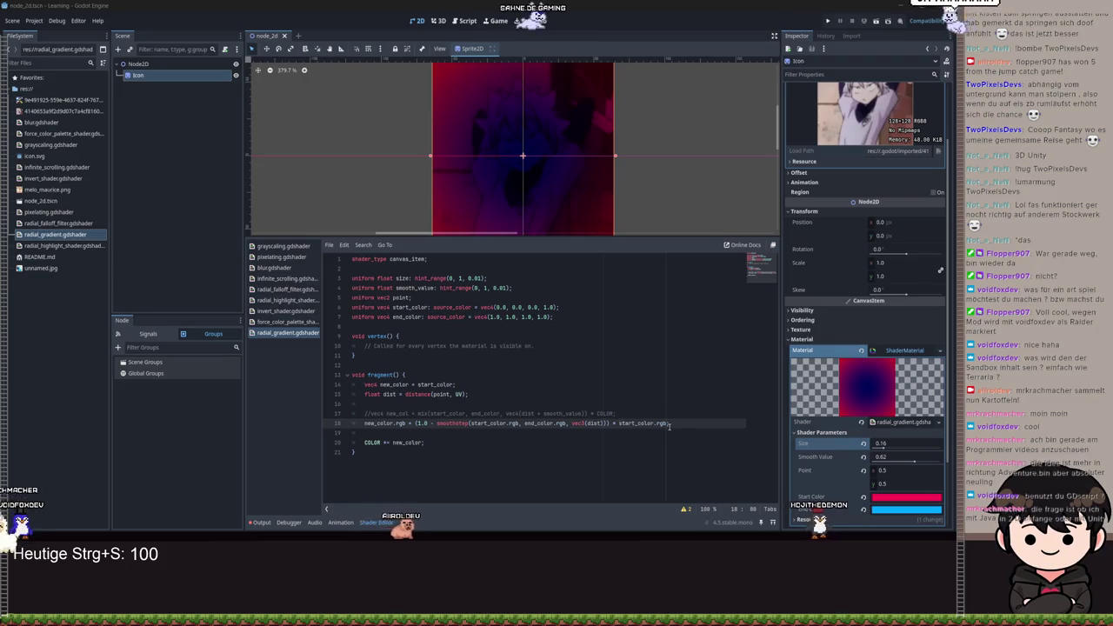
- Replace the trailing ' * start_color.rgb' on line 18 with ');' and set Smooth Value to 0.55
{"action": "left_click_drag", "start_coordinate": [668, 426], "coordinate": [619, 430]}
{"action": "key", "text": "ctrl+BackSpace"}
{"action": "key", "text": "ctrl+BackSpace"}
{"action": "key", "text": "ctrl+BackSpace"}
{"action": "type", "text": ");"}
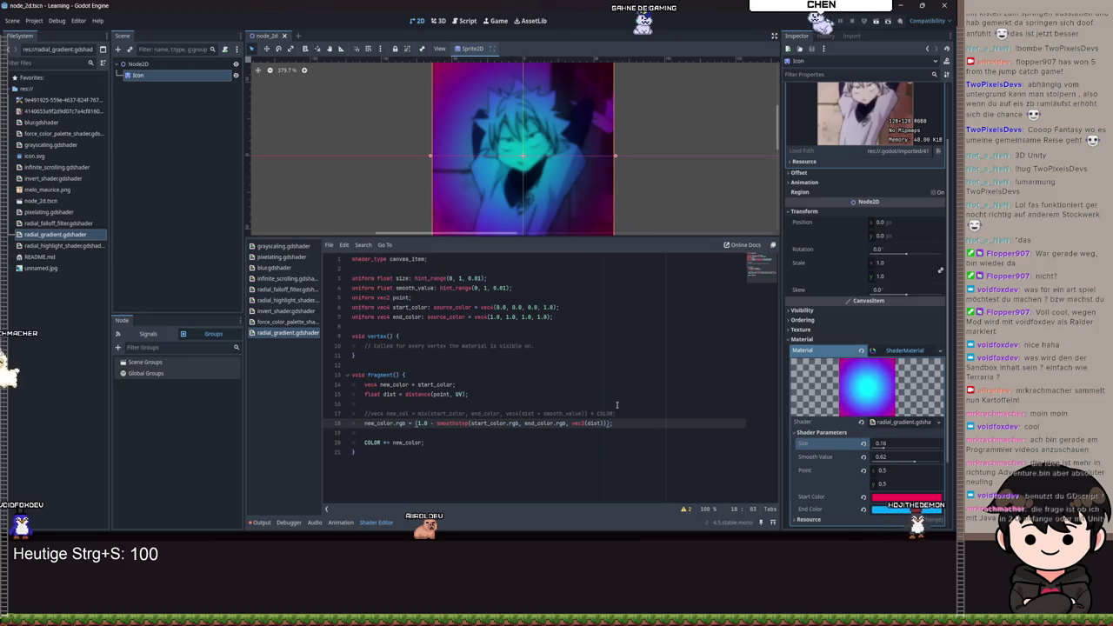
{"action": "left_click", "coordinate": [913, 463]}
{"action": "type", "text": "0.55"}
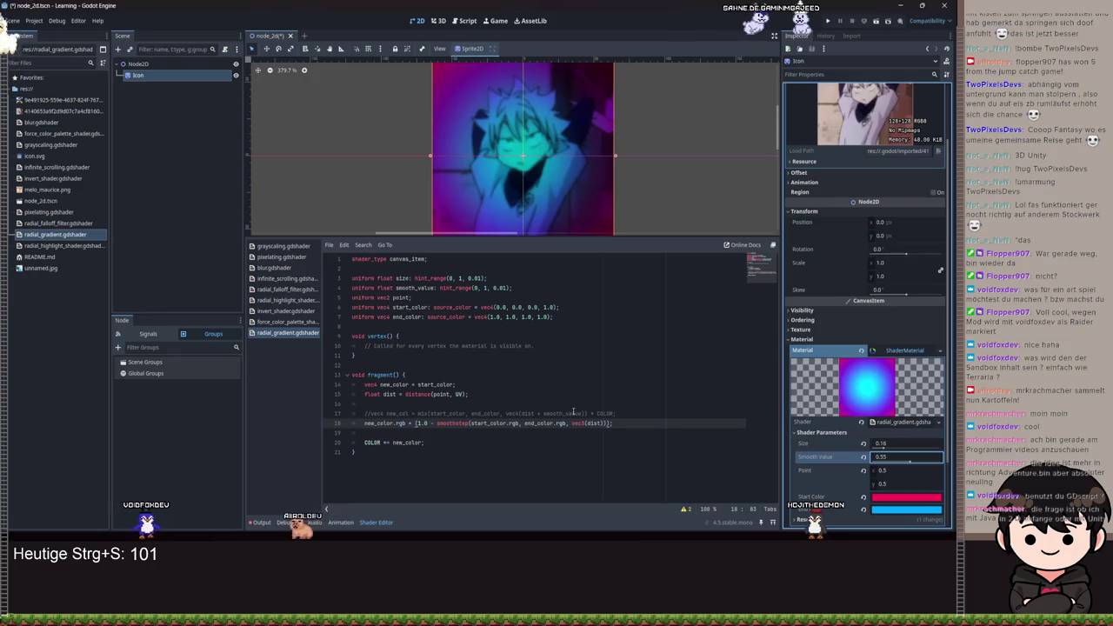
{"action": "left_click", "coordinate": [402, 424]}
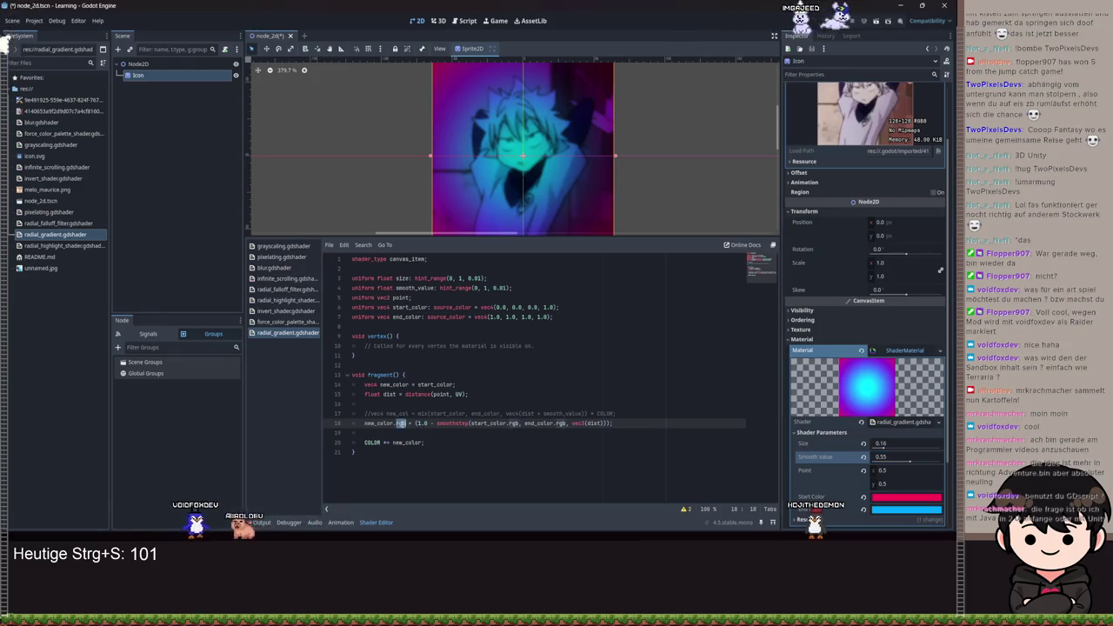
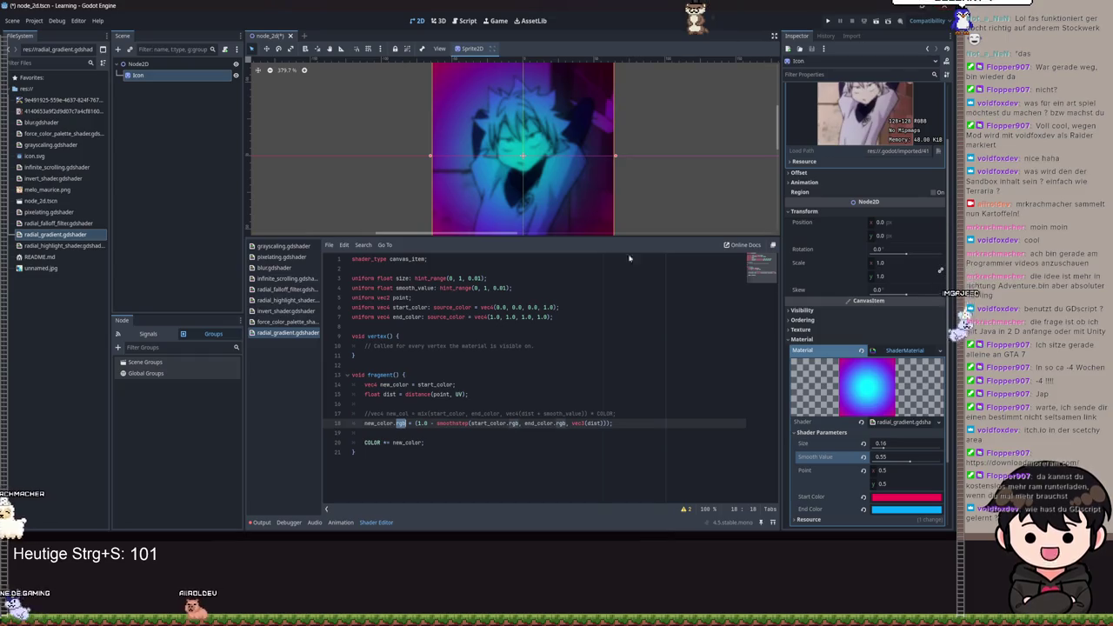
- Tidy the blank line between the smoothstep line and the COLOR assignment in radial_gradient.gdshader
{"action": "left_click", "coordinate": [486, 447]}
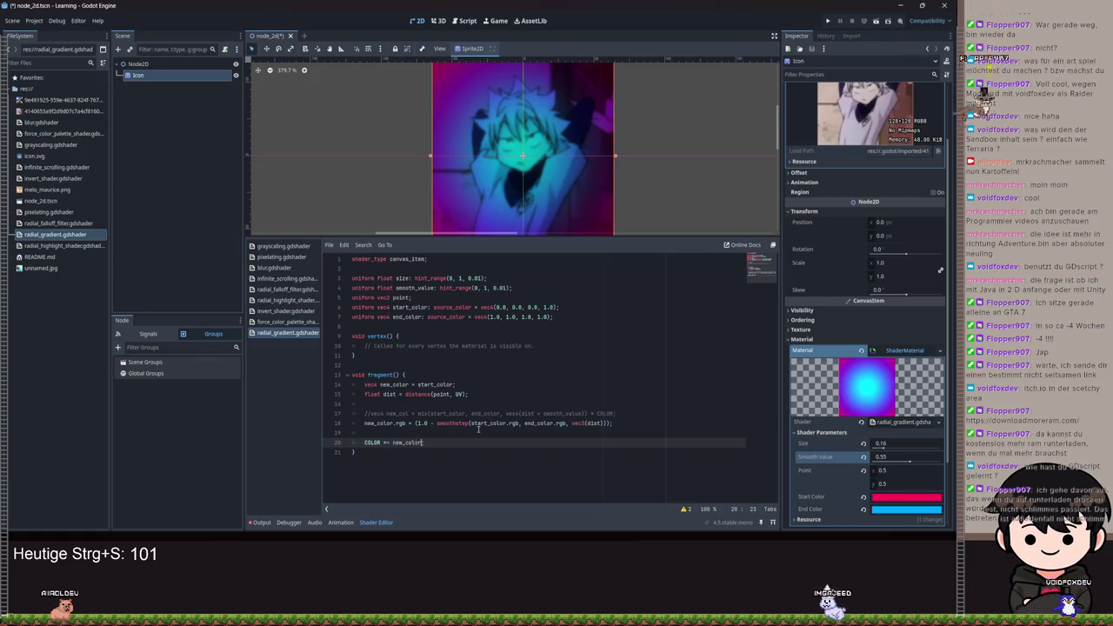
{"action": "key", "text": "ctrl+shift+Left"}
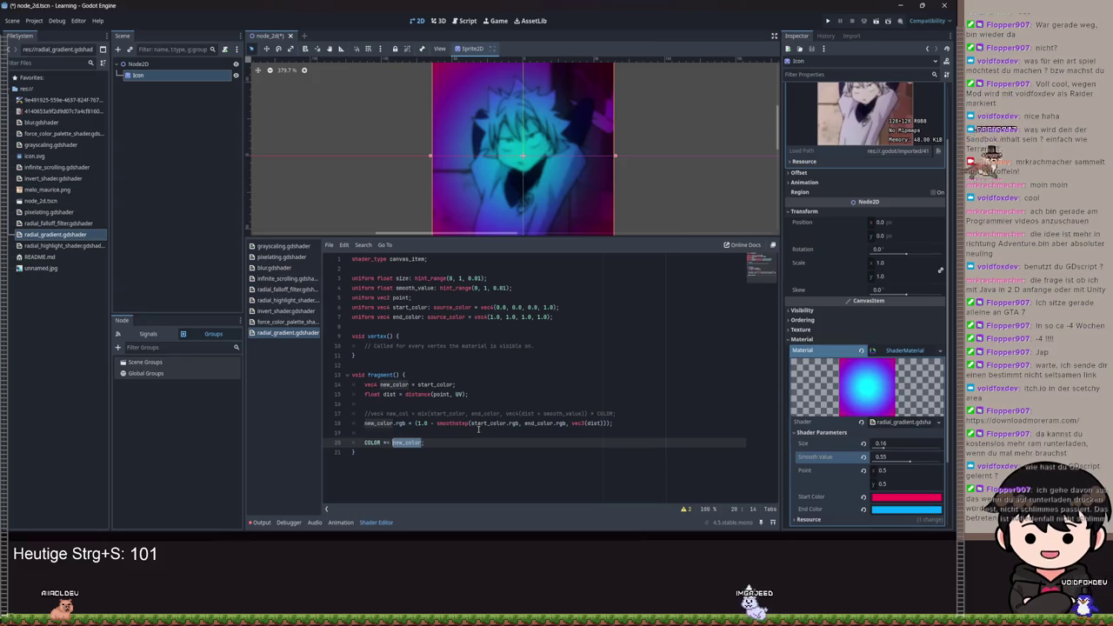
{"action": "key", "text": "Up"}
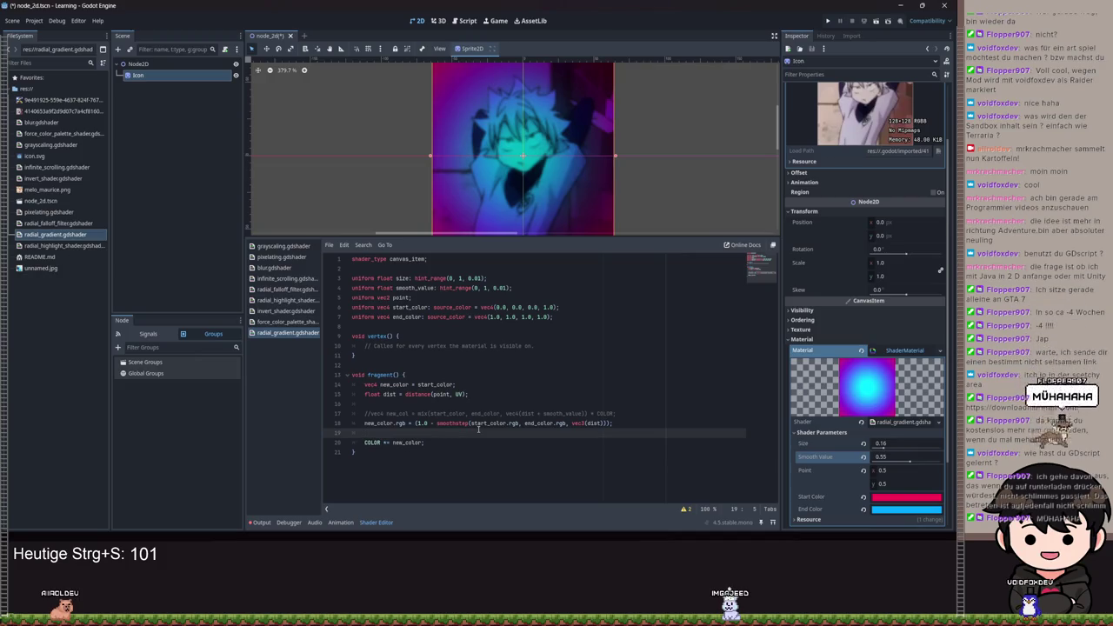
{"action": "key", "text": "Return"}
{"action": "key", "text": "BackSpace"}
{"action": "key", "text": "BackSpace"}
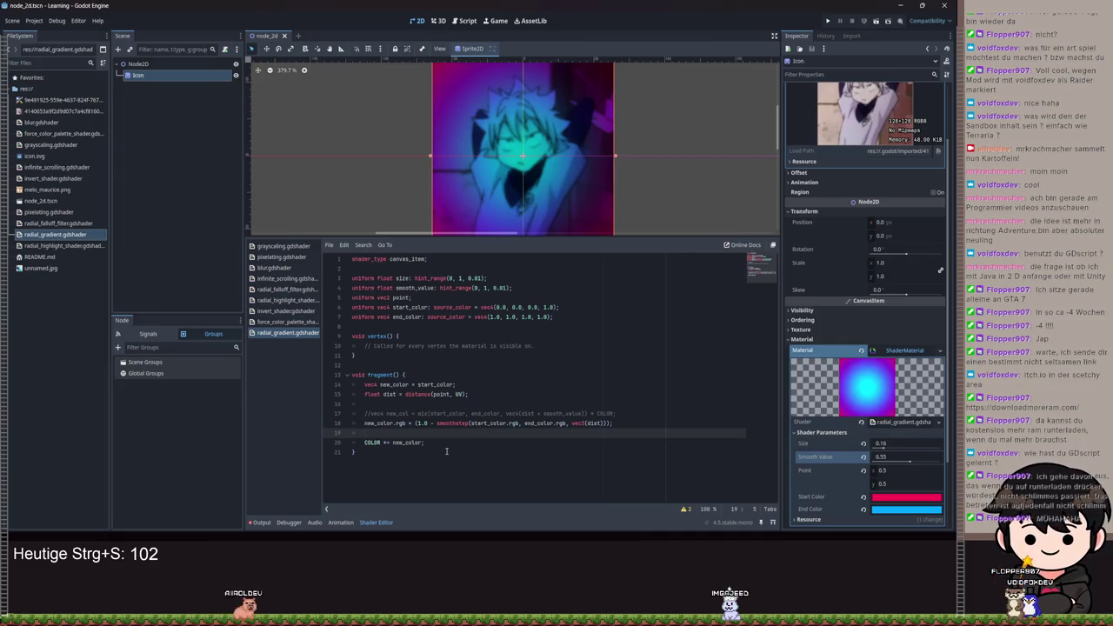
{"action": "left_click", "coordinate": [432, 423]}
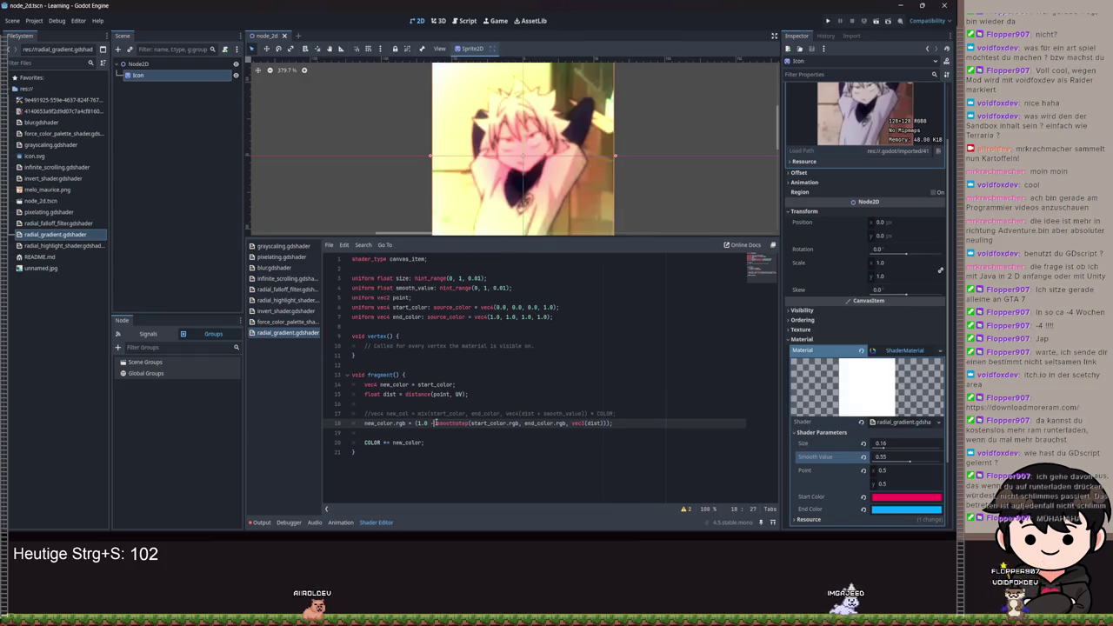
- Save the shader, zoom out and centre the 2D view on the sprite, then select all the code
{"action": "key", "text": "ctrl+s"}
{"action": "key", "text": "ctrl+s"}
{"action": "scroll", "coordinate": [644, 188], "scroll_direction": "down", "scroll_amount": 2}
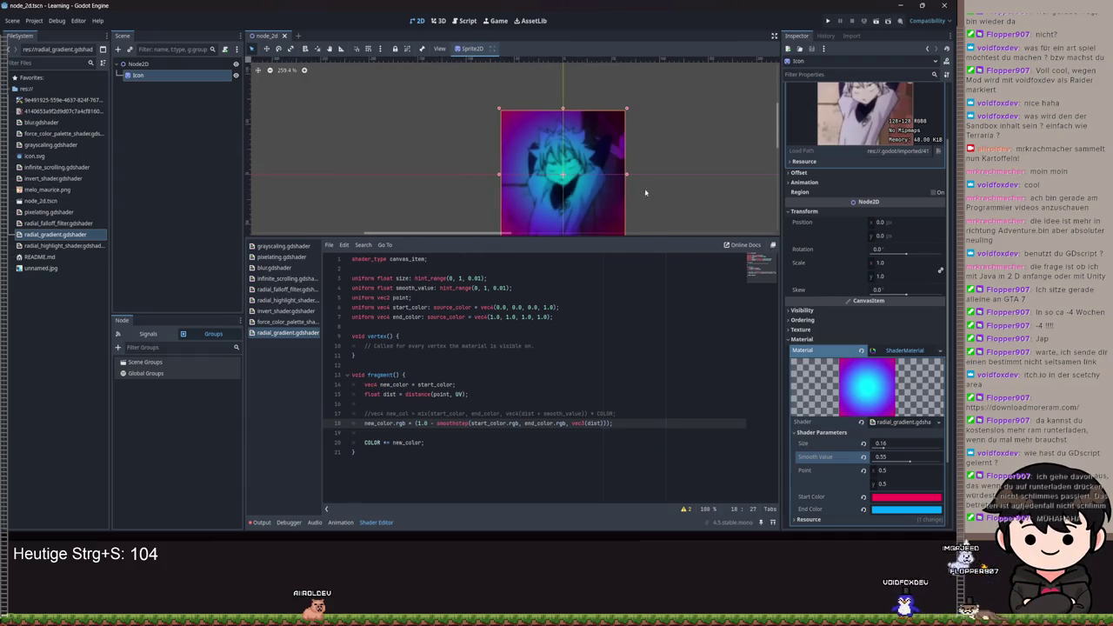
{"action": "key", "text": "f"}
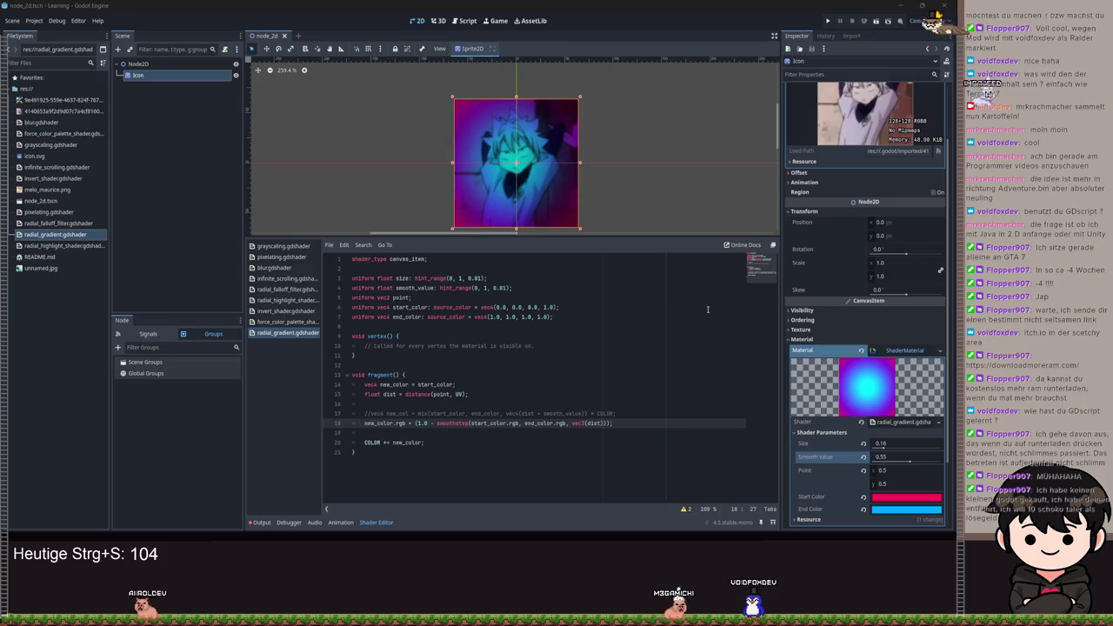
{"action": "mouse_move", "coordinate": [374, 451]}
{"action": "left_mouse_down"}
{"action": "mouse_move", "coordinate": [358, 445]}
{"action": "mouse_move", "coordinate": [347, 295]}
{"action": "mouse_move", "coordinate": [323, 252]}
{"action": "left_mouse_up"}
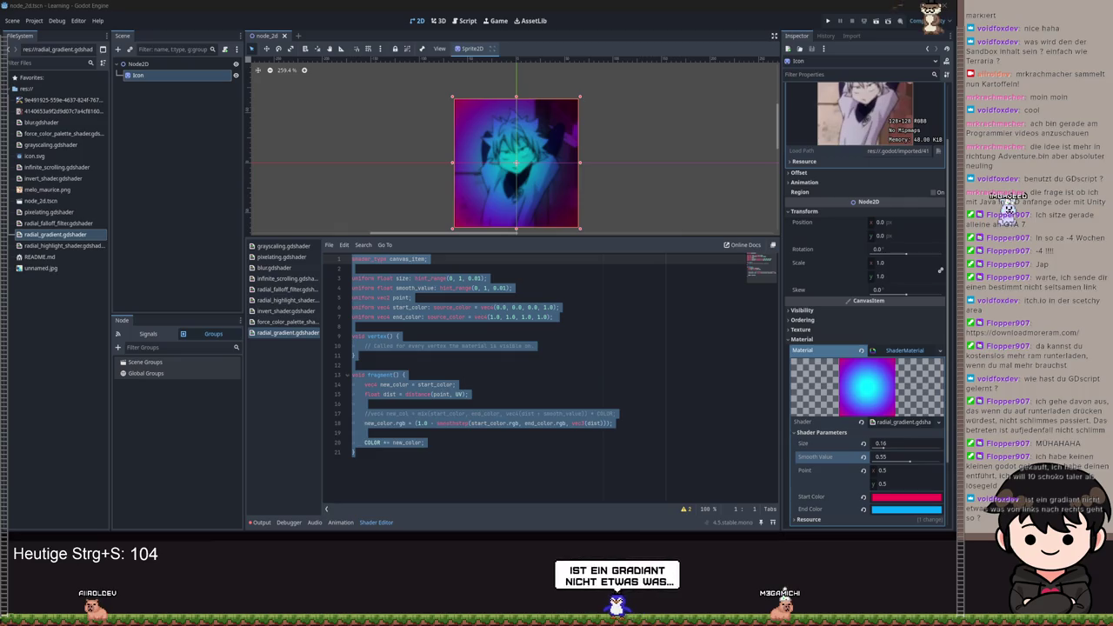
{"action": "left_click", "coordinate": [550, 357]}
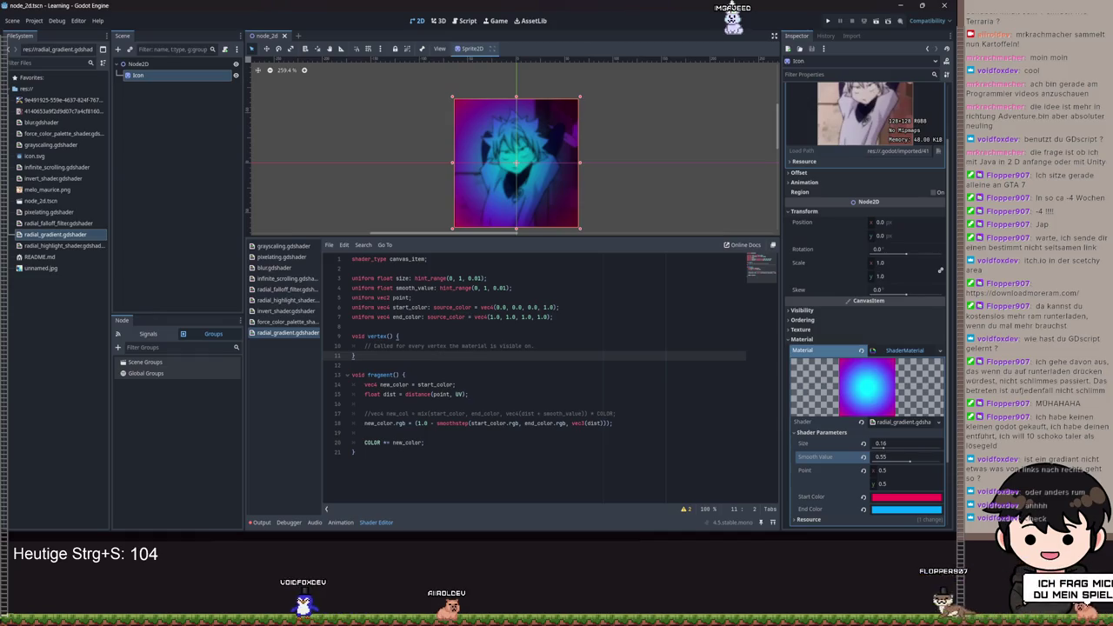
- Restore line 18 to smoothstep(size, size + smooth_value, dist) times start_color.rgb and select all code
{"action": "left_click", "coordinate": [553, 366]}
{"action": "key", "text": "ctrl+z"}
{"action": "key", "text": "ctrl+z"}
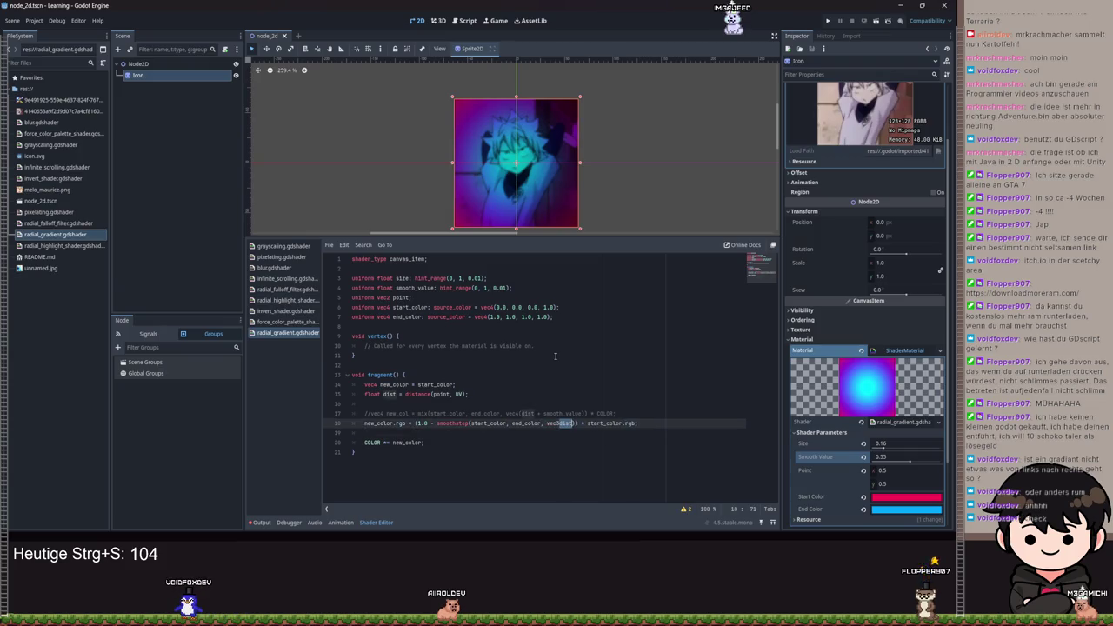
{"action": "key", "text": "ctrl+z"}
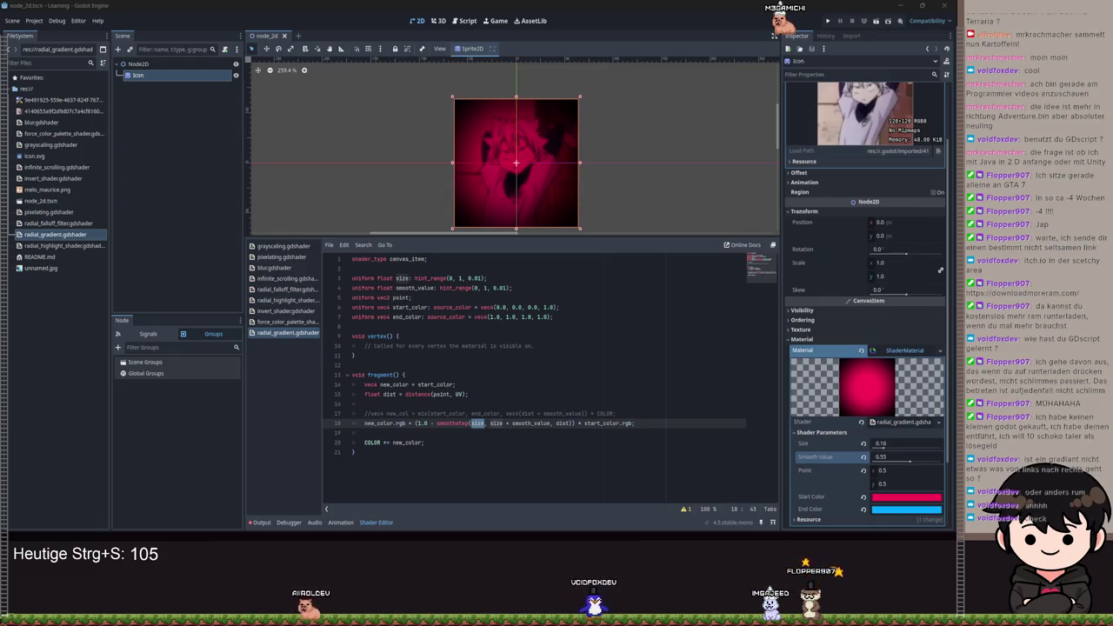
{"action": "left_click_drag", "start_coordinate": [521, 497], "coordinate": [562, 127]}
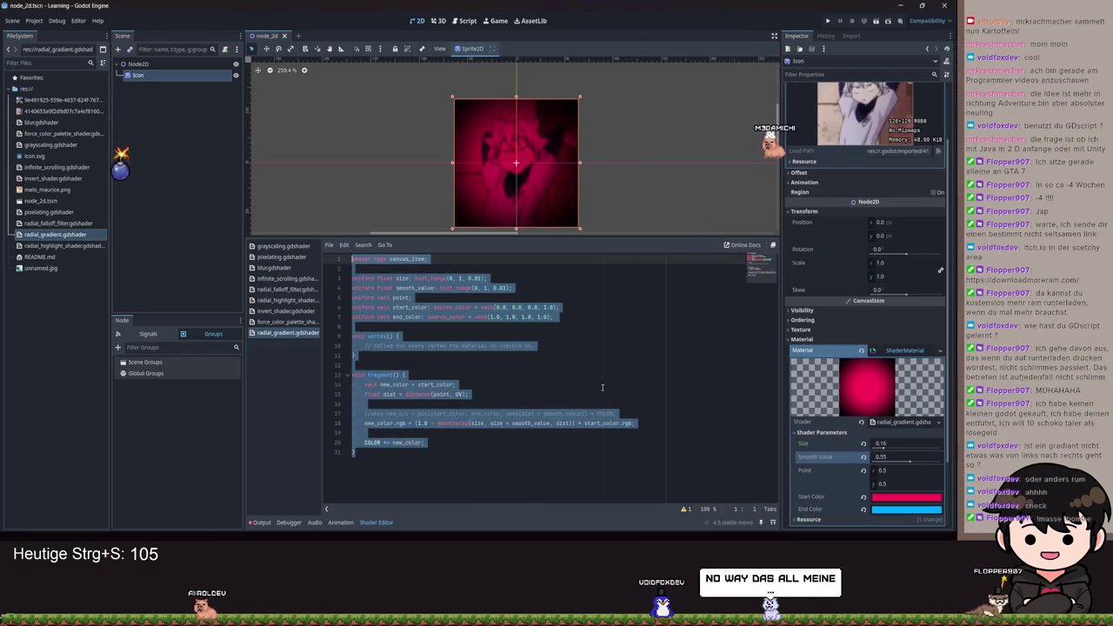
{"action": "left_click", "coordinate": [522, 384]}
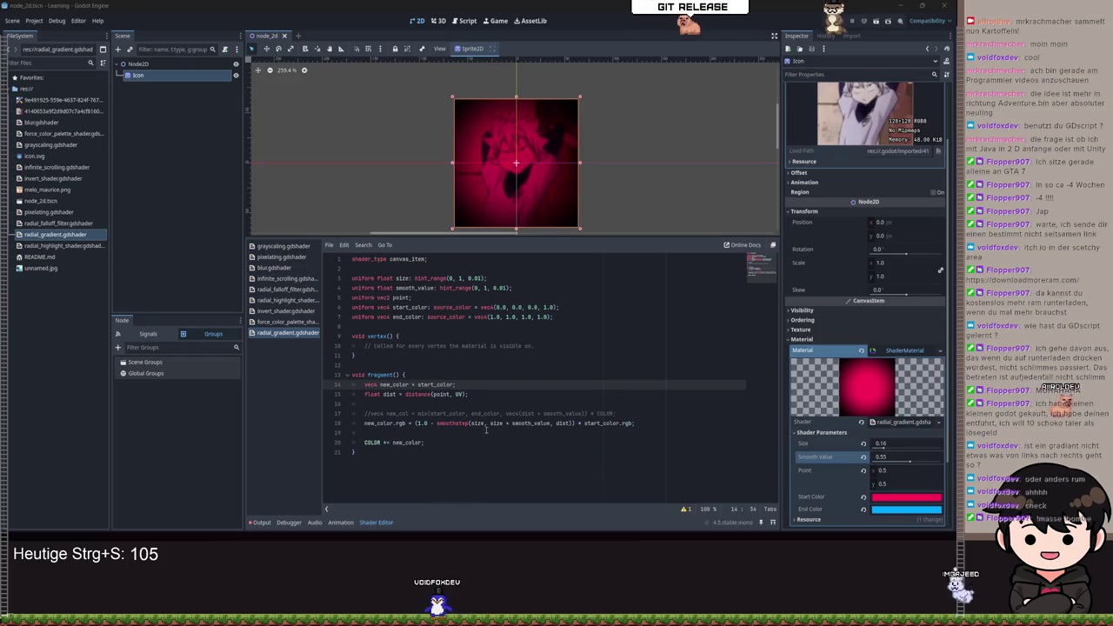
- Remove .rgb from new_color and start_color on line 18 and save the shader
{"action": "left_click", "coordinate": [405, 423]}
{"action": "key", "text": "BackSpace"}
{"action": "key", "text": "BackSpace"}
{"action": "key", "text": "BackSpace"}
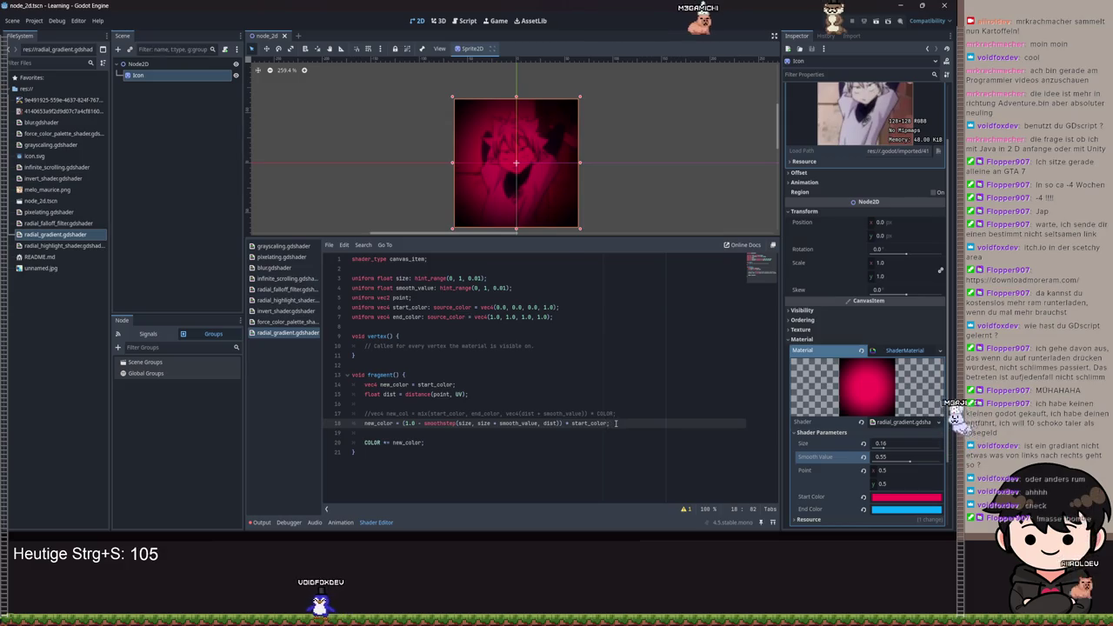
{"action": "key", "text": "BackSpace"}
{"action": "key", "text": "BackSpace"}
{"action": "key", "text": "ctrl+s"}
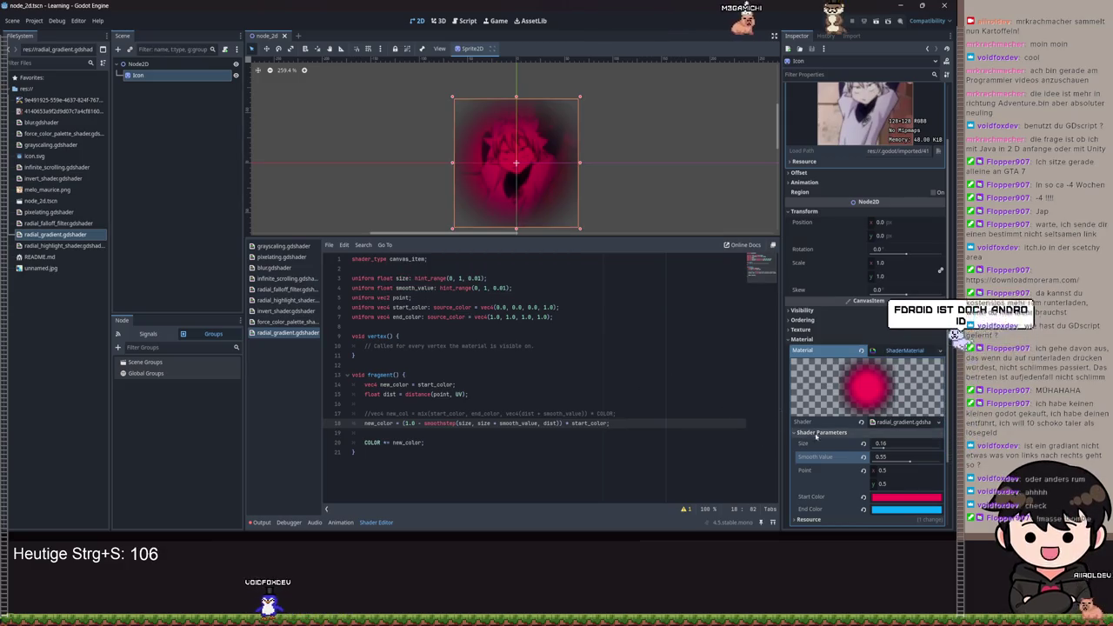
{"action": "left_click", "coordinate": [904, 457]}
- Lower Smooth Value to 0.4 and confirm Size 0.16 in the Shader Parameters
{"action": "type", "text": "1.0"}
{"action": "left_click_drag", "start_coordinate": [895, 456], "coordinate": [886, 439]}
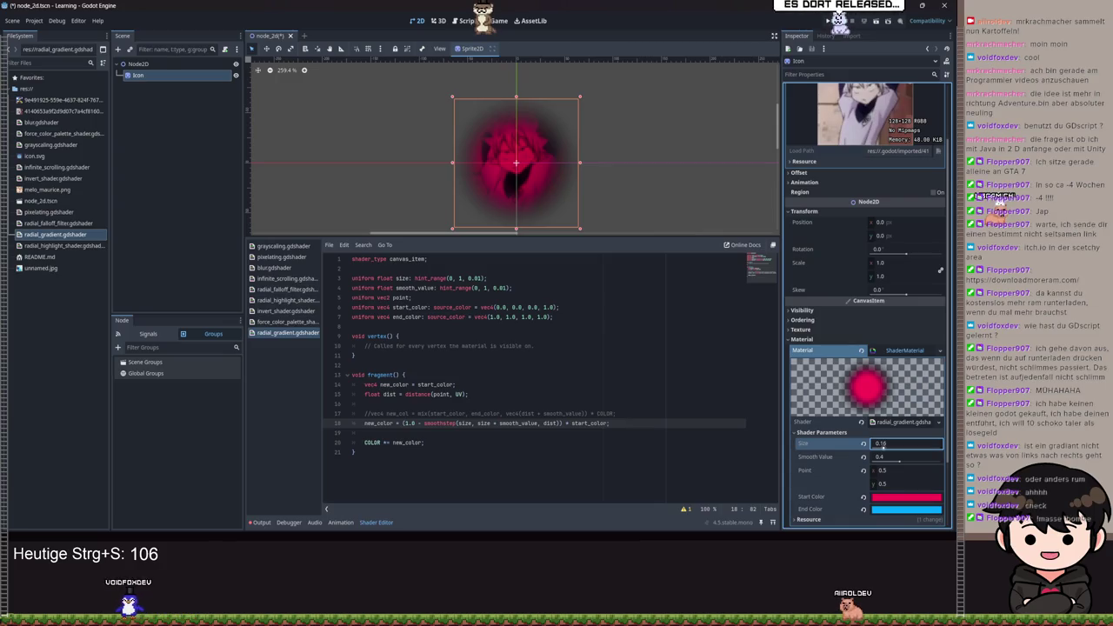
{"action": "key", "text": "Return"}
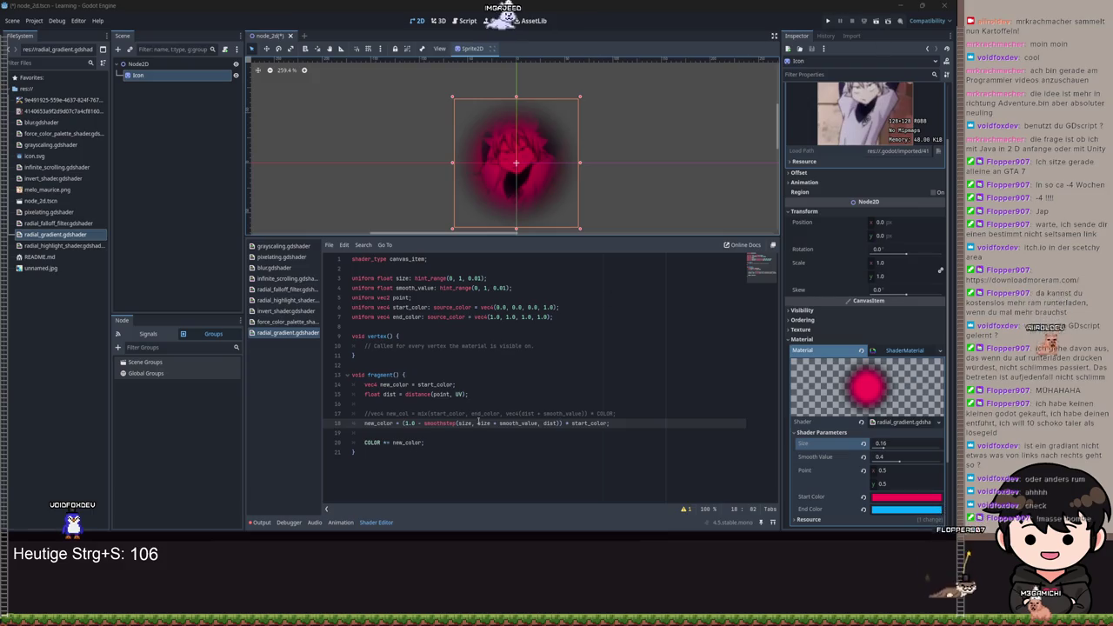
{"action": "key", "text": "ctrl+a"}
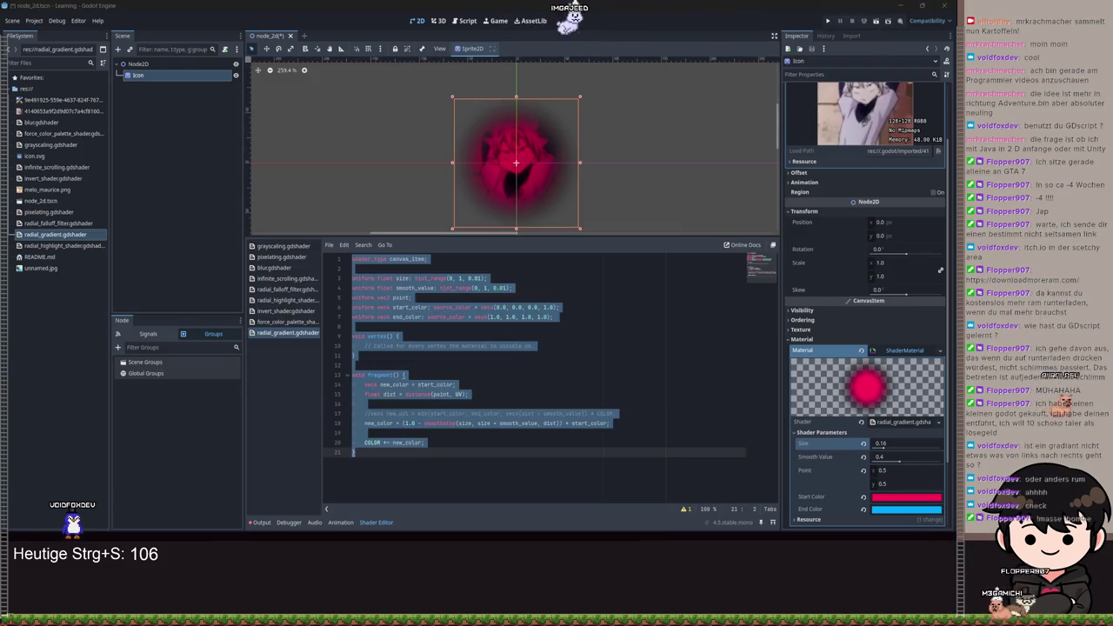
- Change line 20 to COLOR = new_color, save, and lower Smooth Value to about 0.28
{"action": "left_click", "coordinate": [505, 336]}
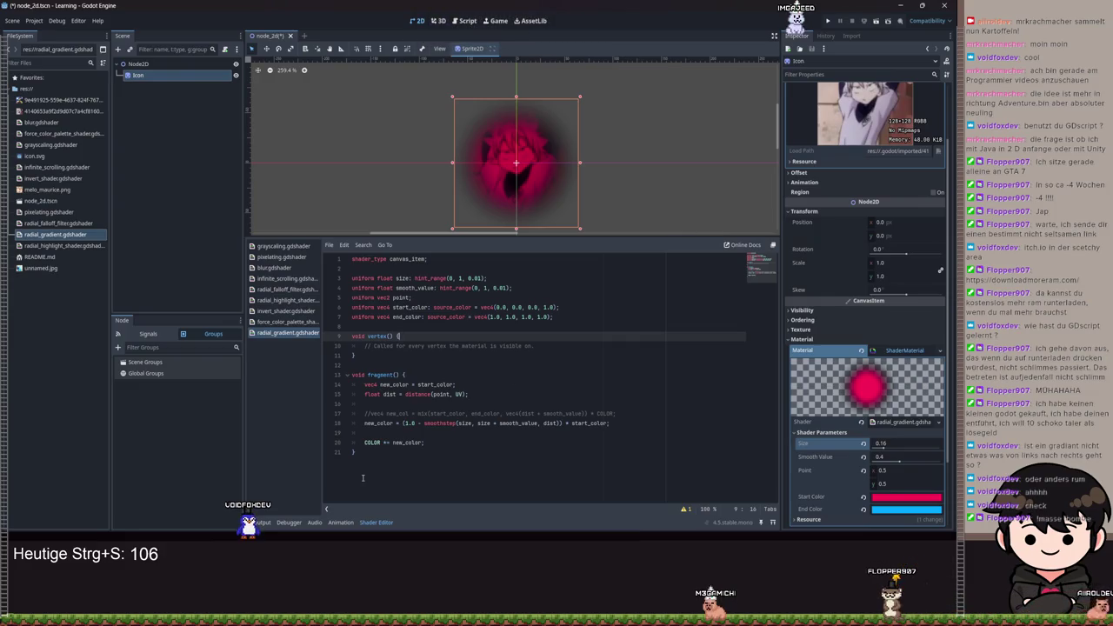
{"action": "left_click", "coordinate": [387, 443]}
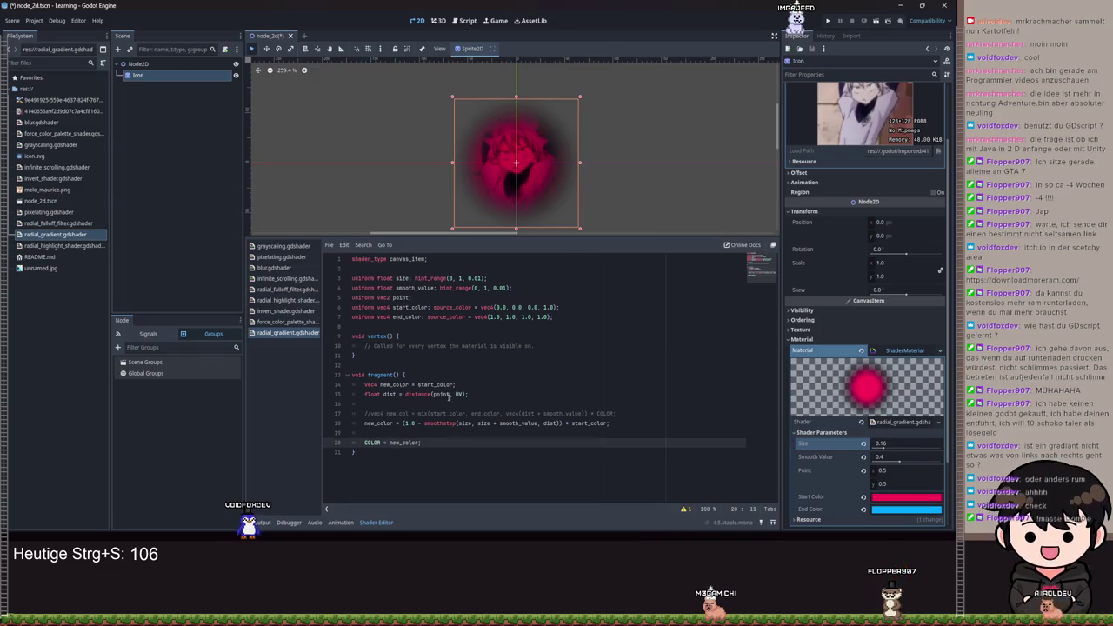
{"action": "key", "text": "ctrl+s"}
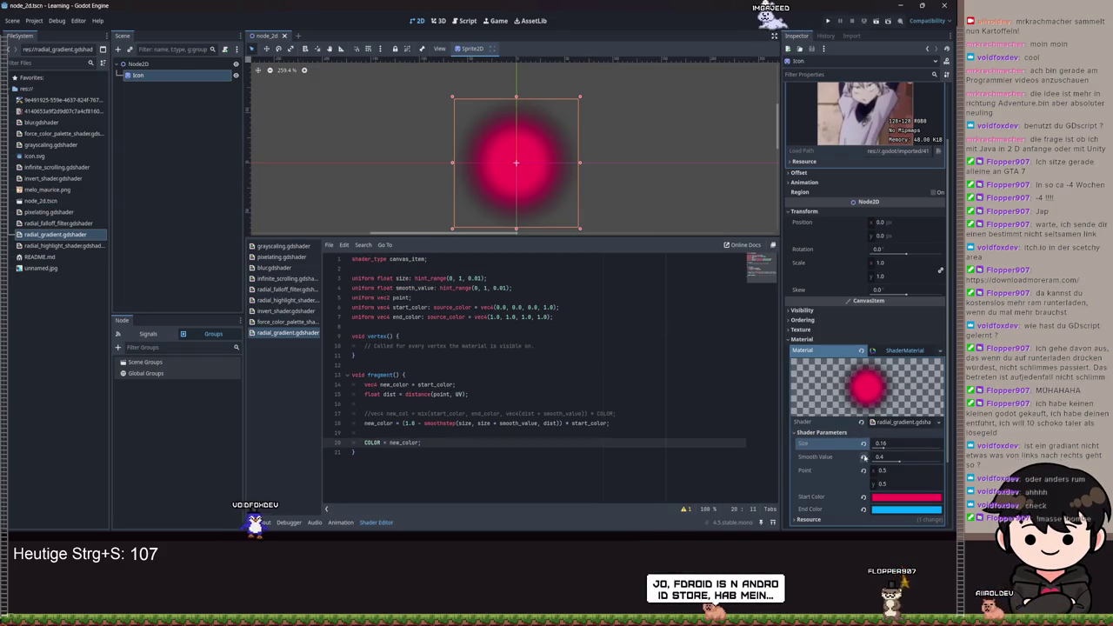
{"action": "mouse_move", "coordinate": [908, 457]}
{"action": "left_mouse_down"}
{"action": "mouse_move", "coordinate": [892, 463]}
{"action": "mouse_move", "coordinate": [880, 446]}
{"action": "left_mouse_up"}
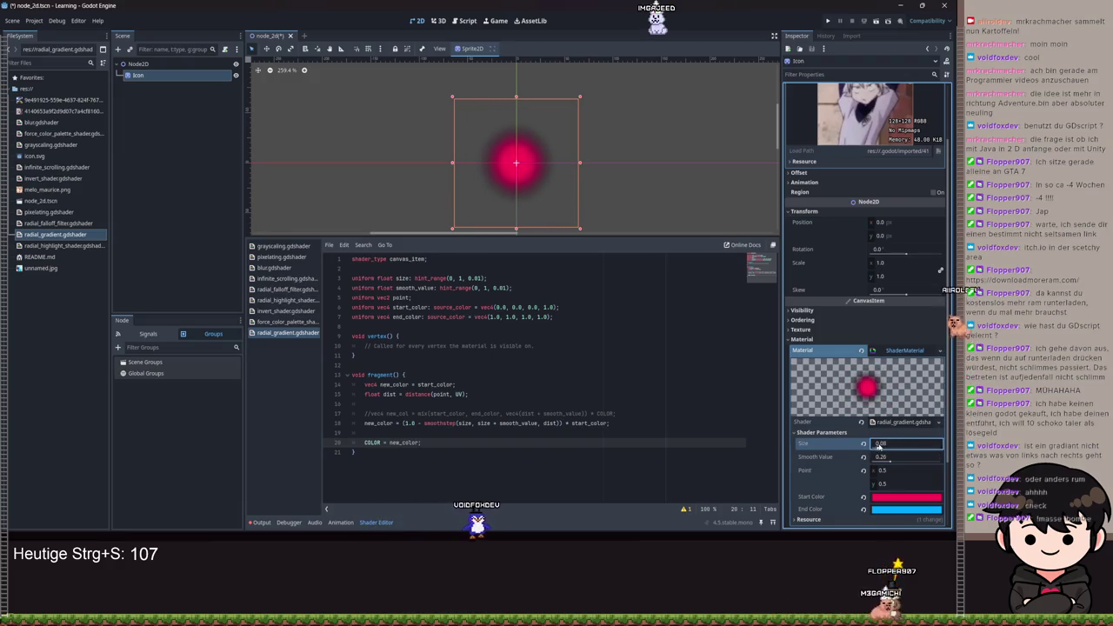
- Tighten the glow with Size 0.08 and Smooth Value 0.26, then select and deselect the code
{"action": "mouse_move", "coordinate": [880, 445]}
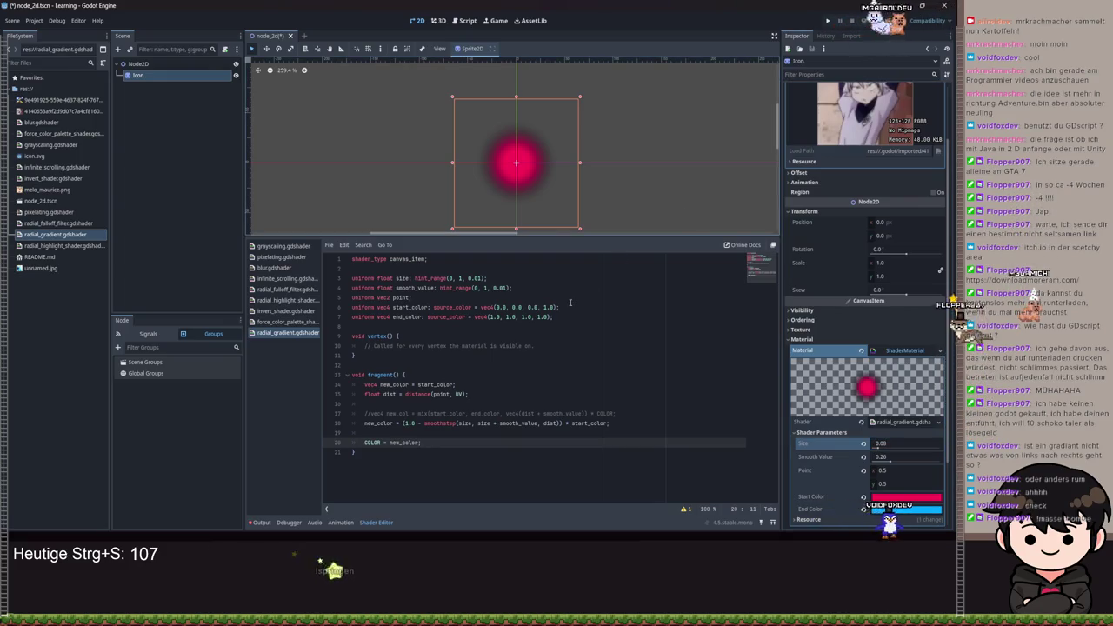
{"action": "mouse_move", "coordinate": [547, 485]}
{"action": "left_mouse_down"}
{"action": "mouse_move", "coordinate": [426, 445]}
{"action": "mouse_move", "coordinate": [365, 304]}
{"action": "mouse_move", "coordinate": [306, 258]}
{"action": "left_mouse_up"}
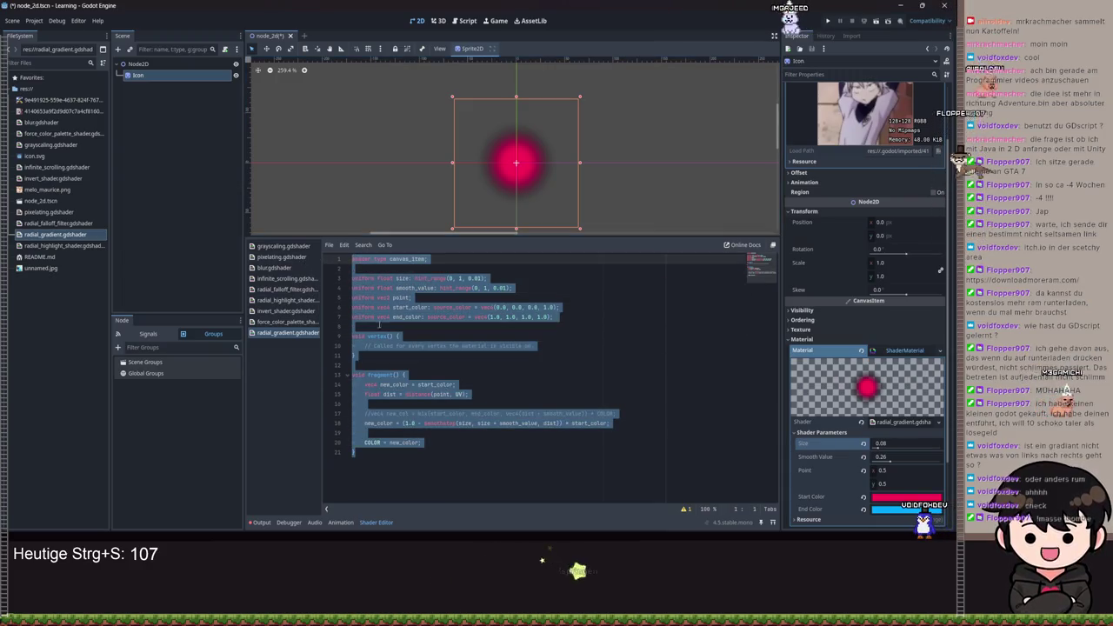
{"action": "left_click", "coordinate": [443, 455]}
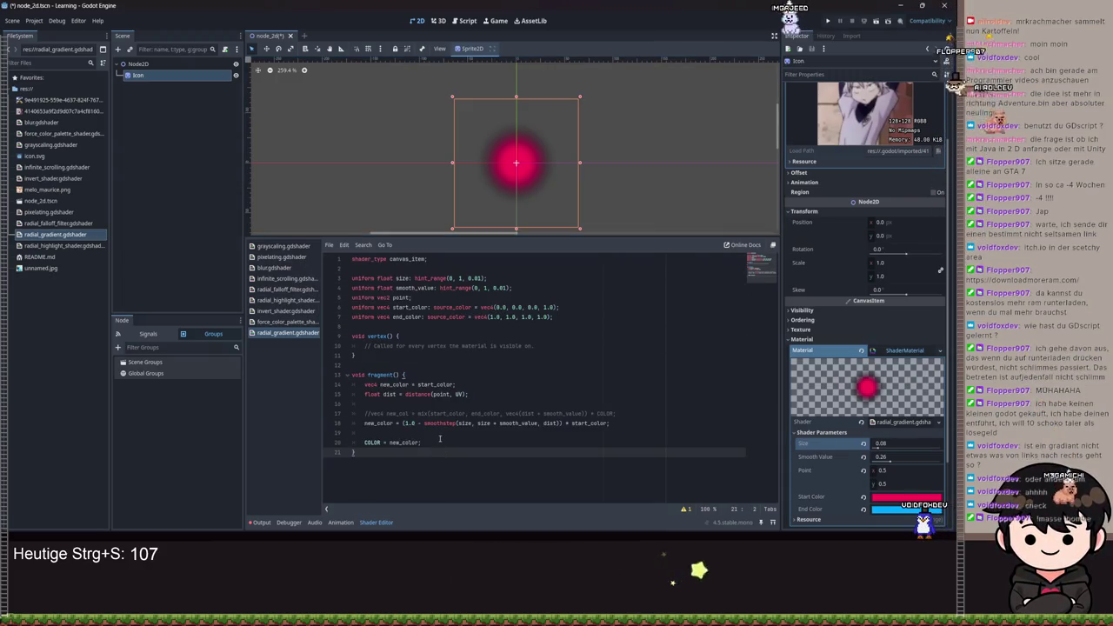